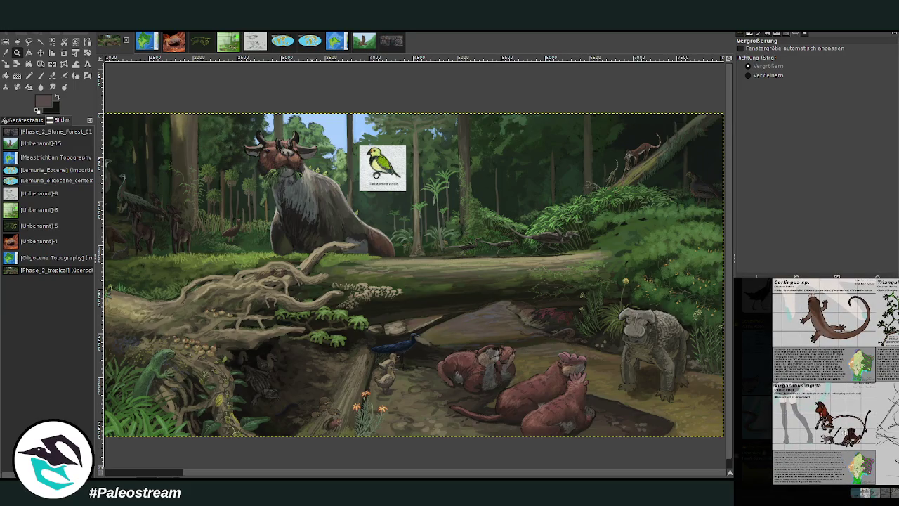
Nudge the previously pasted species sheets, then undo them off the painting.
key(Escape)
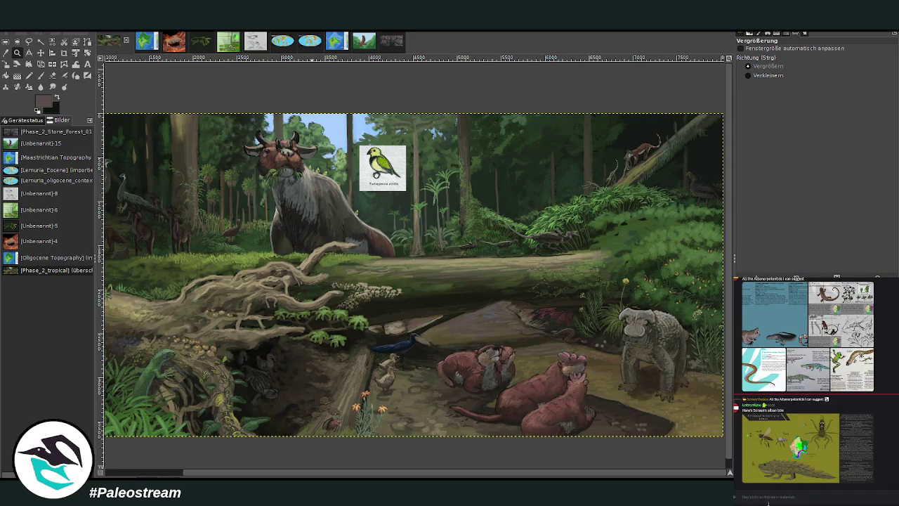
key(m)
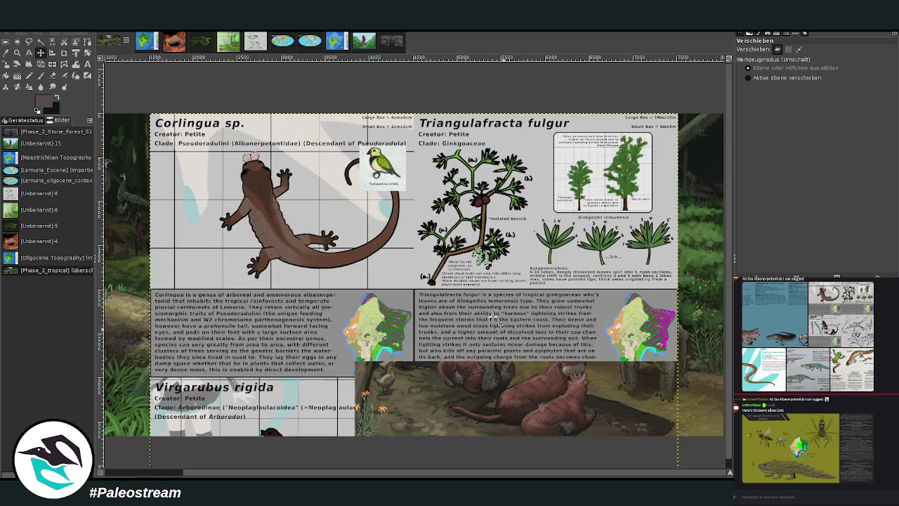
drag(233, 298, 251, 164)
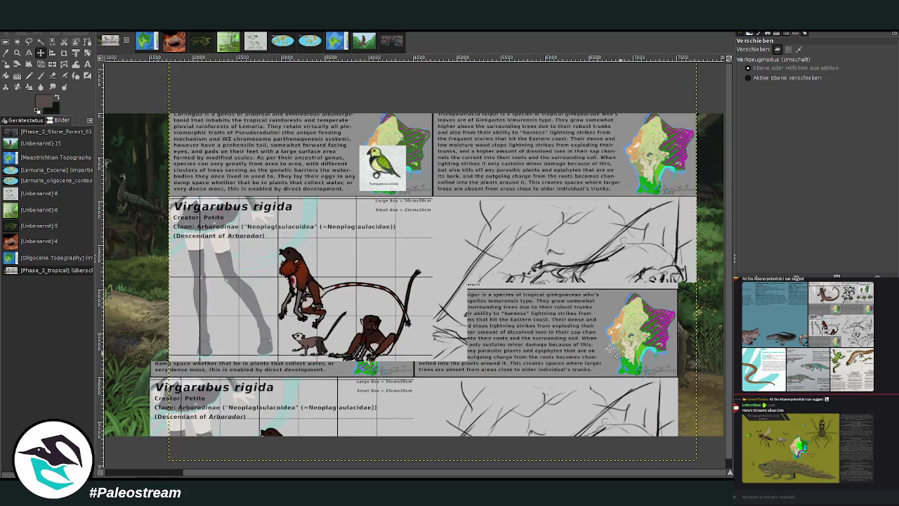
key(ctrl+z)
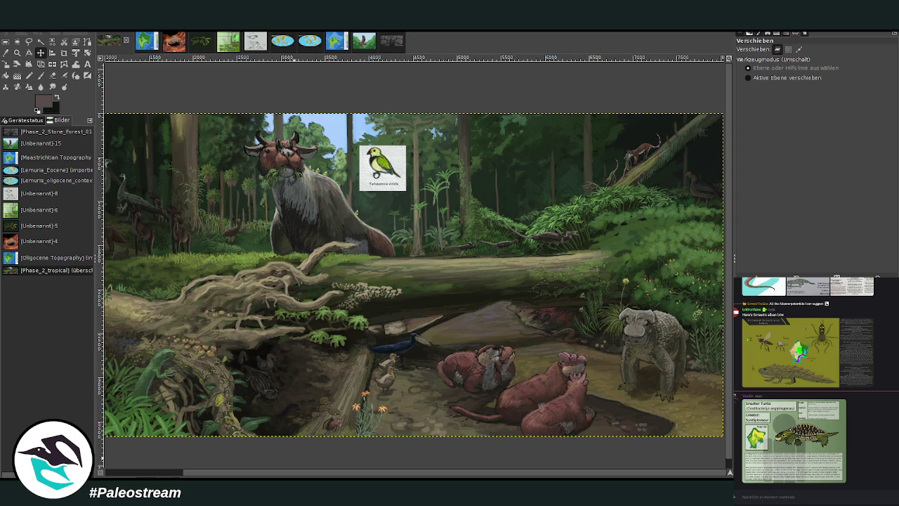
Scroll the chat and preview the frog and gecko reference image.
scroll(884, 436, up, 3)
scroll(884, 436, up, 2)
scroll(883, 435, up, 3)
click(851, 435)
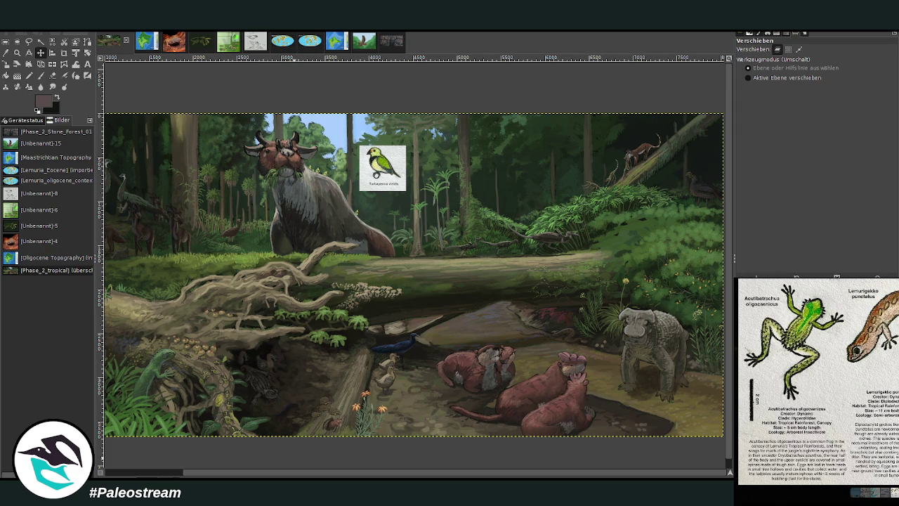
key(Escape)
Find and open the beetle sketch notebook page among the chat references.
scroll(807, 379, up, 1)
scroll(808, 380, up, 1)
scroll(808, 379, up, 2)
scroll(808, 379, up, 1)
scroll(807, 379, up, 1)
scroll(808, 379, up, 1)
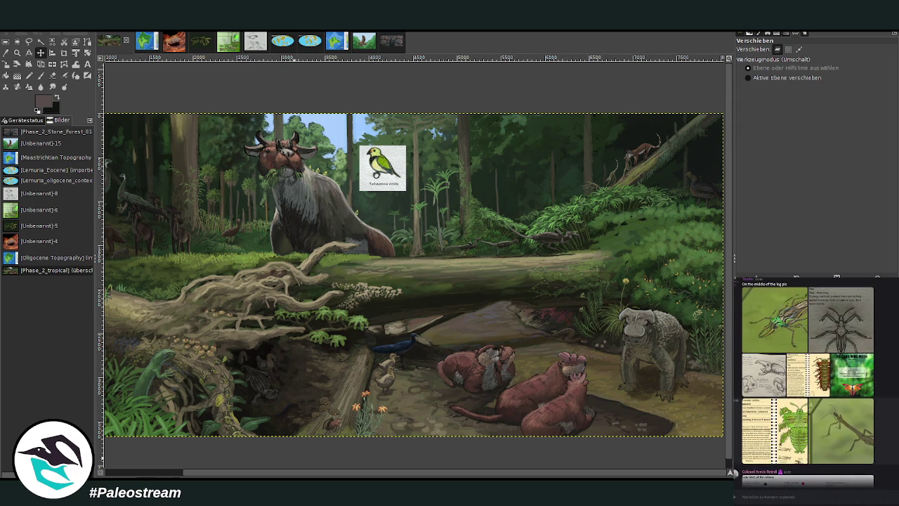
click(760, 430)
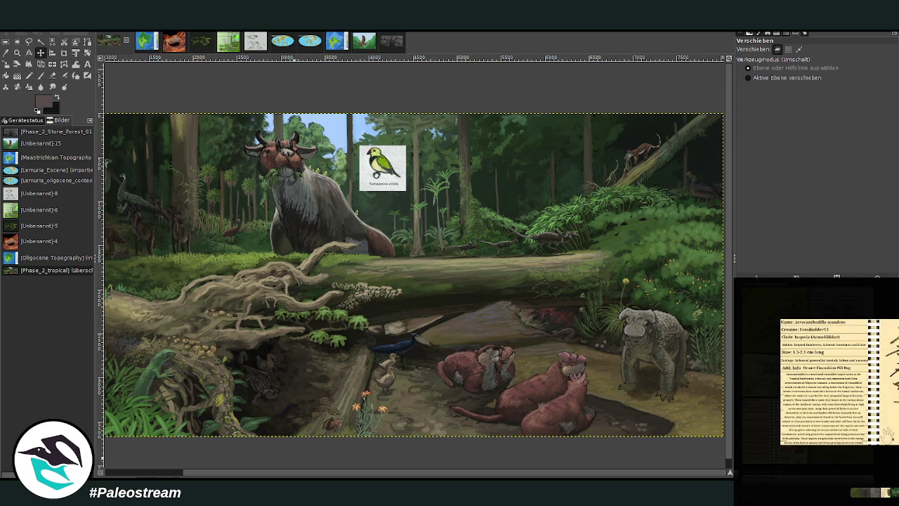
click(765, 374)
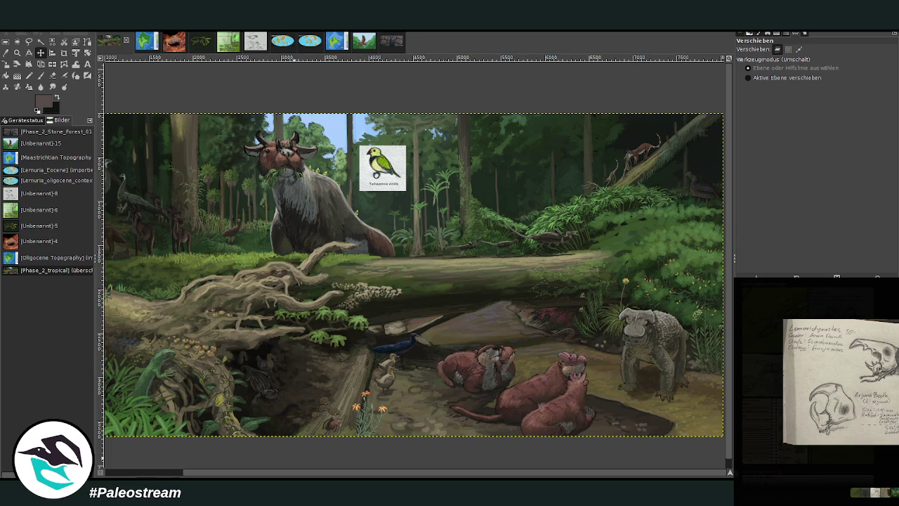
click(767, 361)
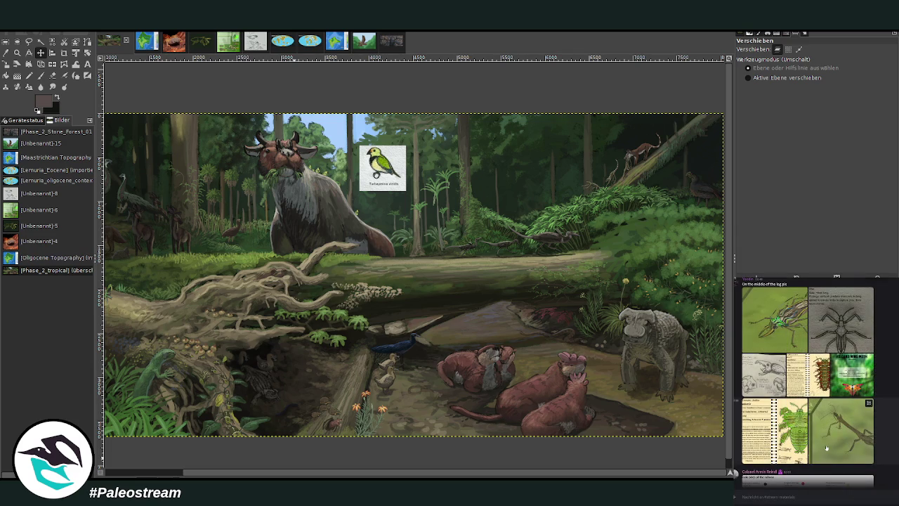
click(760, 372)
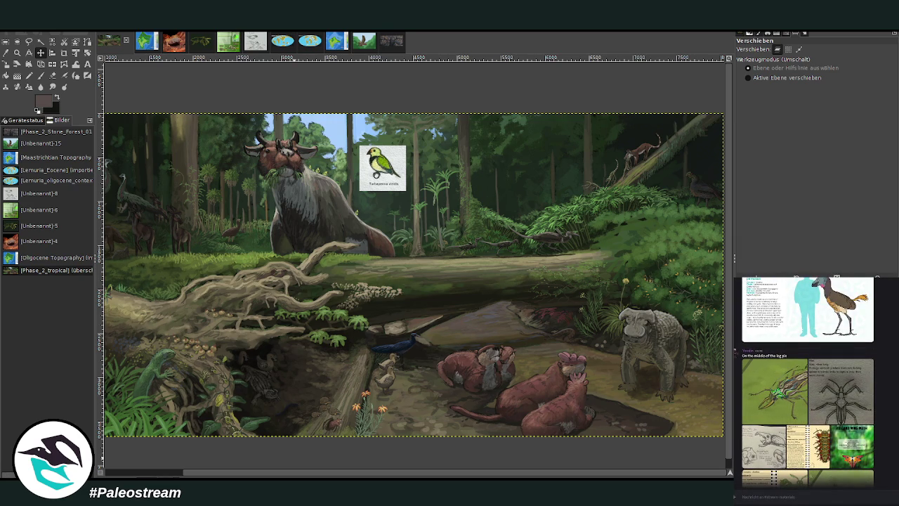
Paste the beetle sketch notebook page into the forest painting.
click(179, 476)
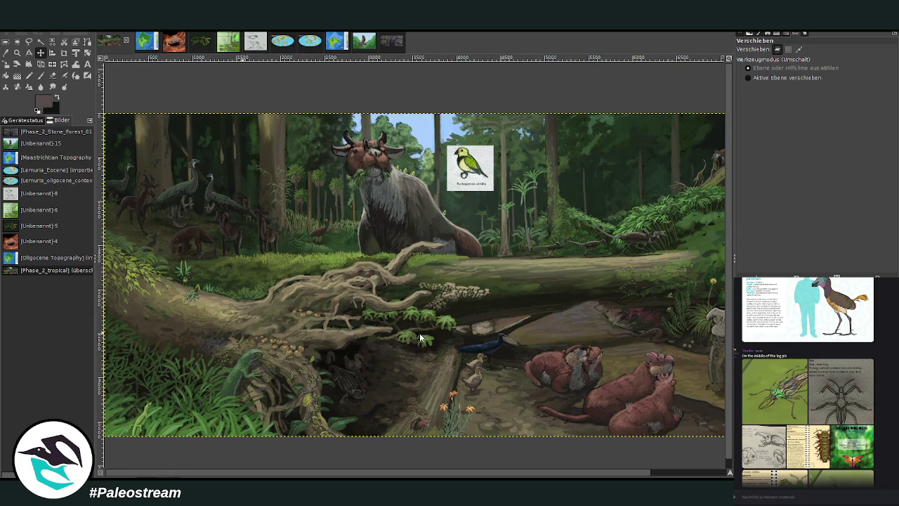
key(ctrl+v)
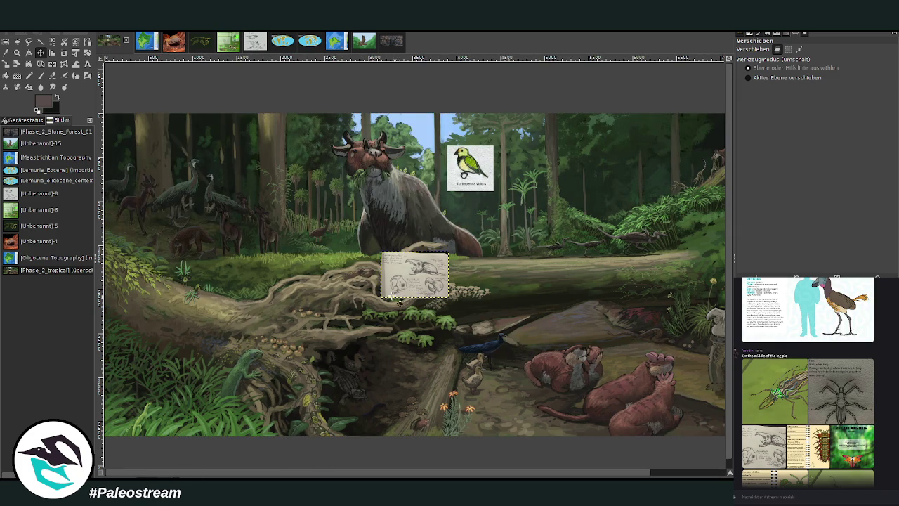
mouse_move(284, 472)
mouse_down()
mouse_move(363, 476)
mouse_move(236, 468)
mouse_up()
Delete the bird reference card layer and zoom in on the pasted beetle sketch.
click(17, 53)
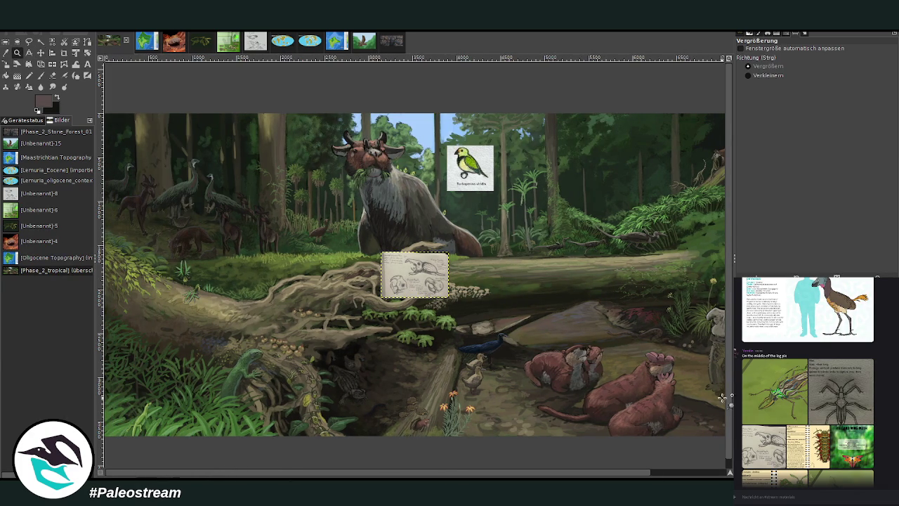
key(Page_Up)
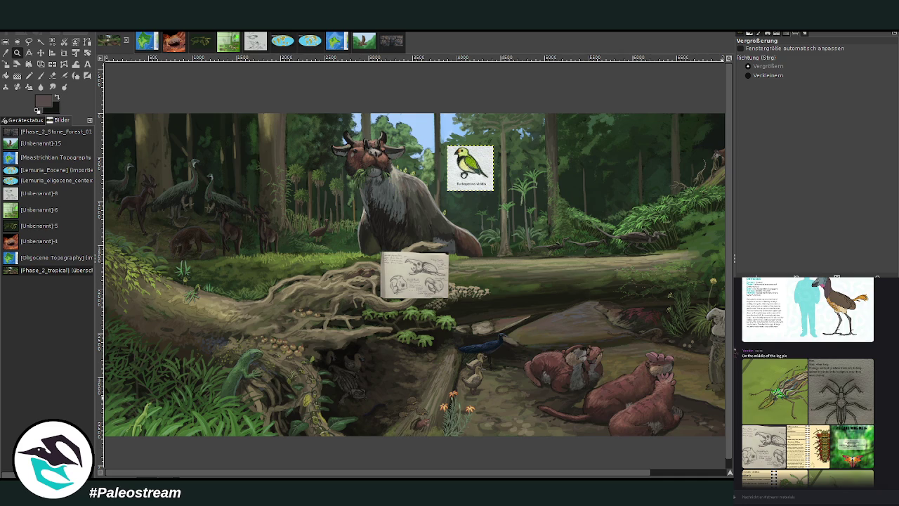
key(Delete)
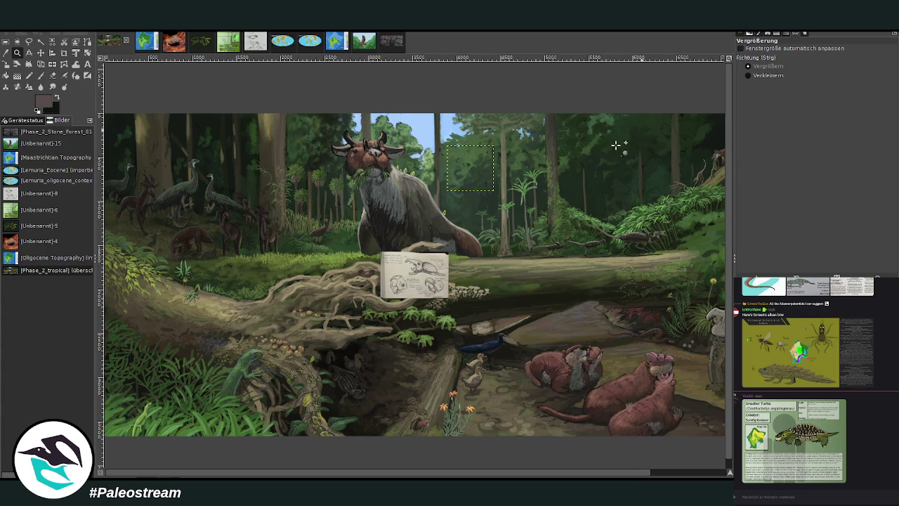
drag(371, 241, 464, 299)
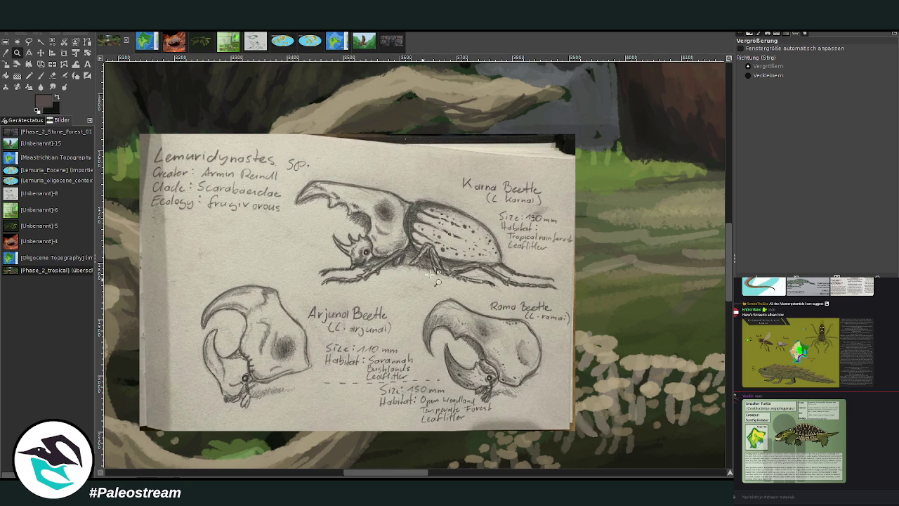
Crop the pasted sketch to the Karna Beetle drawing and zoom out over the painting.
click(64, 52)
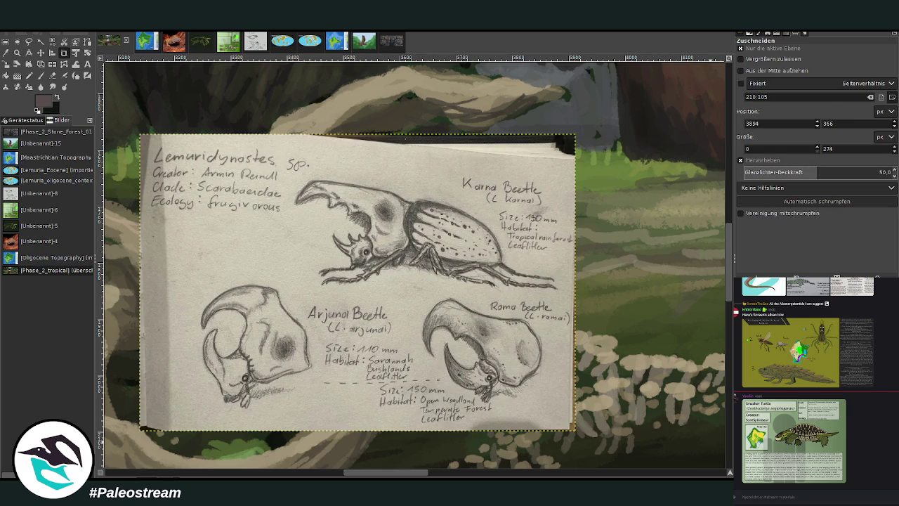
mouse_move(282, 144)
mouse_down()
mouse_move(577, 308)
mouse_move(576, 295)
mouse_up()
click(411, 204)
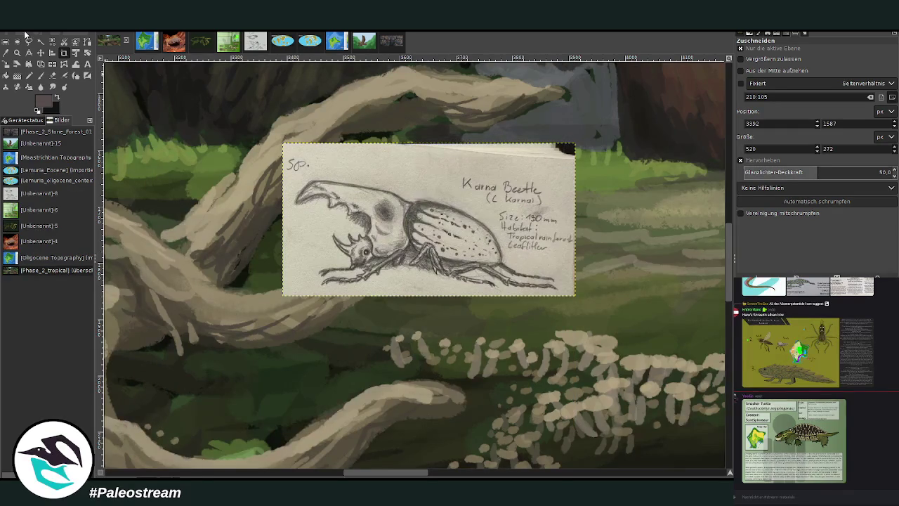
click(17, 52)
click(748, 75)
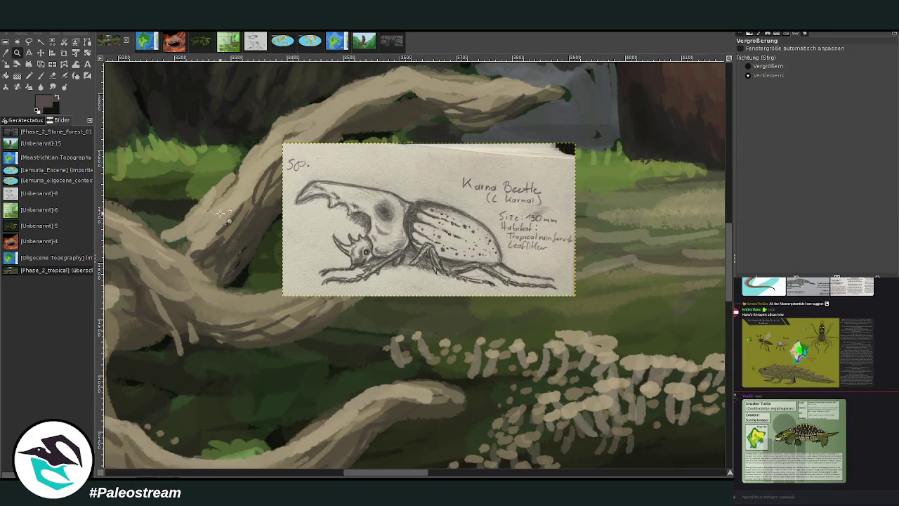
click(224, 216)
click(222, 212)
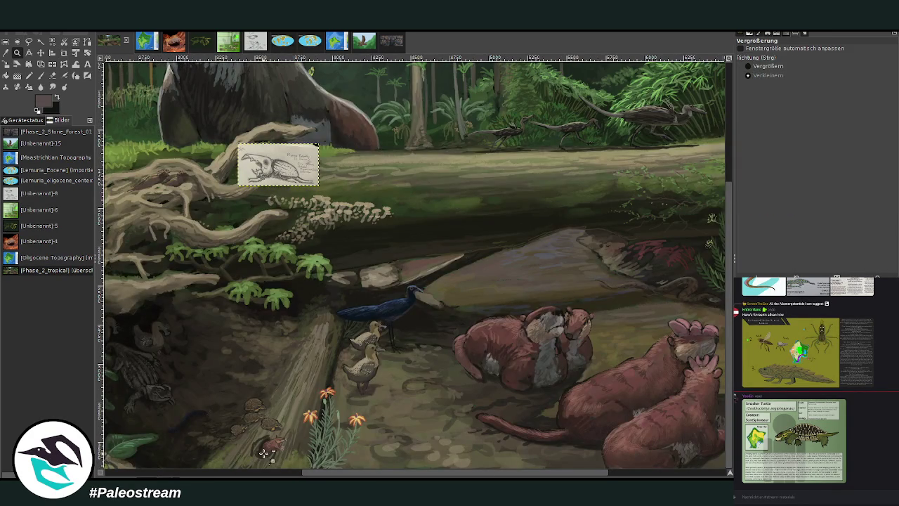
mouse_move(314, 475)
mouse_down()
mouse_move(141, 464)
mouse_move(571, 468)
mouse_move(106, 441)
mouse_move(159, 440)
mouse_move(130, 440)
mouse_up()
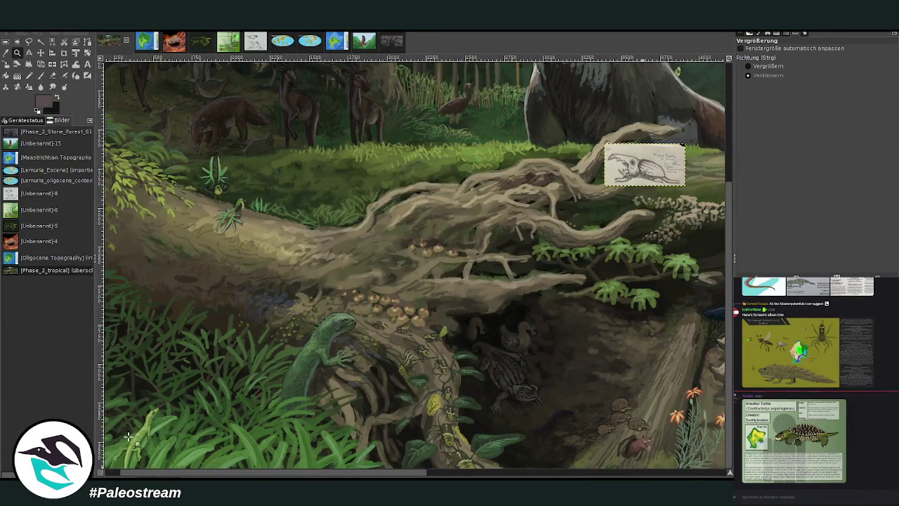
Place the Karna Beetle card on the fallen log near the trunk, then view the whole painting.
click(41, 53)
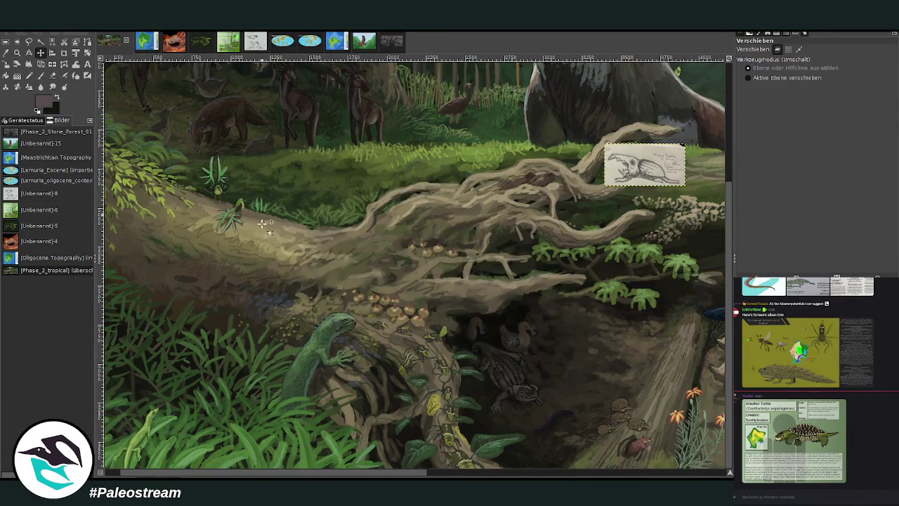
mouse_move(660, 183)
mouse_down()
mouse_move(448, 292)
mouse_move(381, 271)
mouse_up()
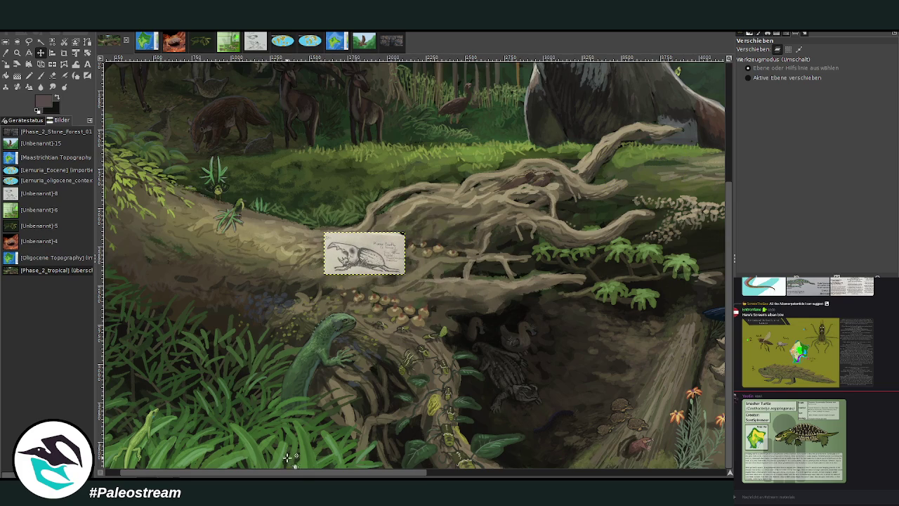
drag(290, 474, 276, 474)
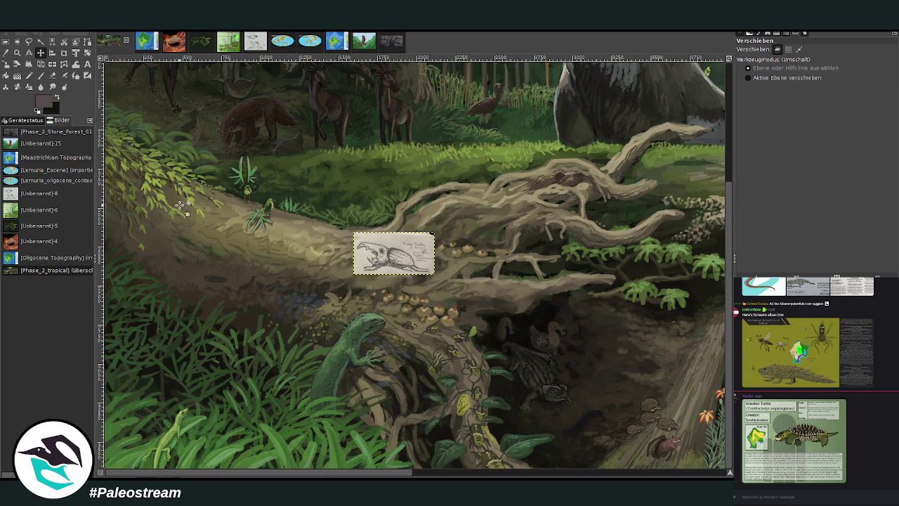
click(17, 53)
click(767, 66)
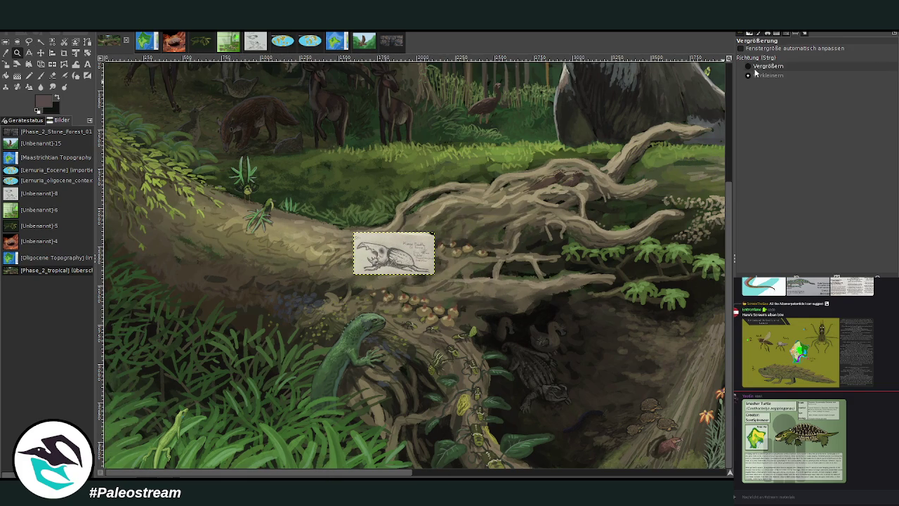
drag(158, 202, 403, 319)
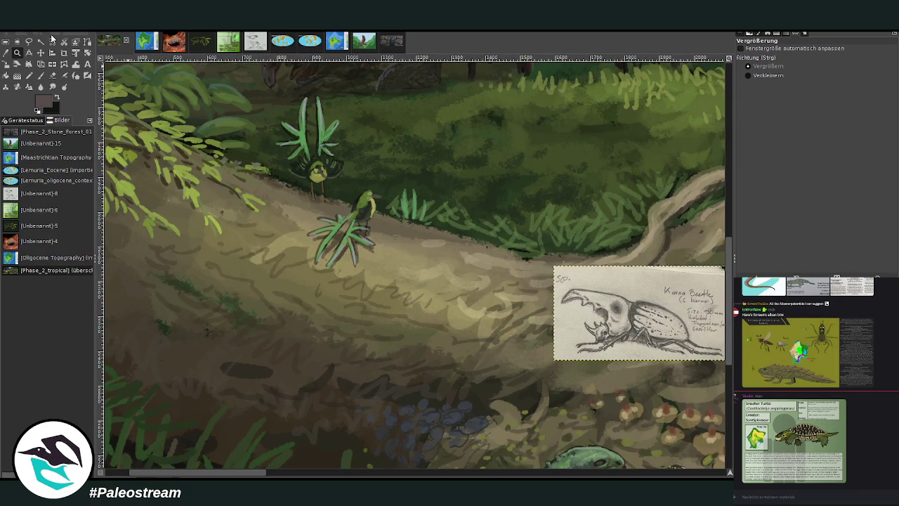
click(41, 53)
drag(578, 345, 450, 317)
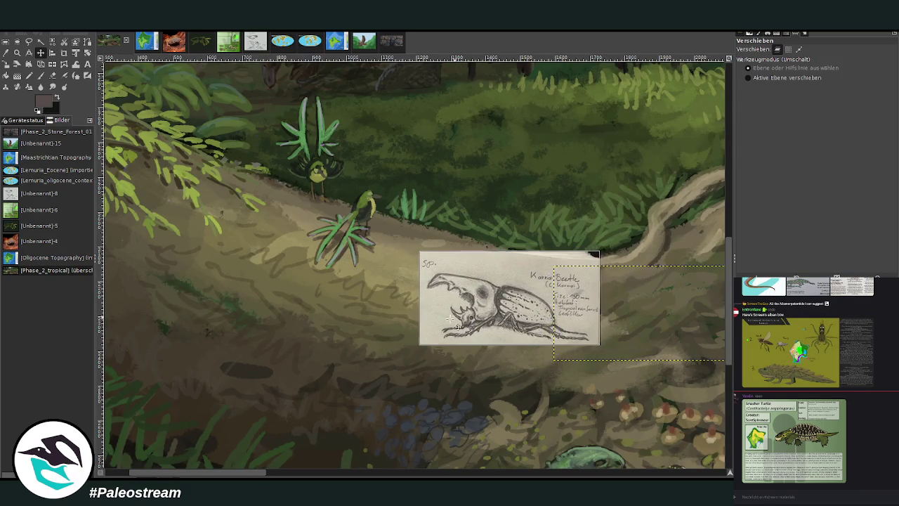
drag(272, 475, 344, 474)
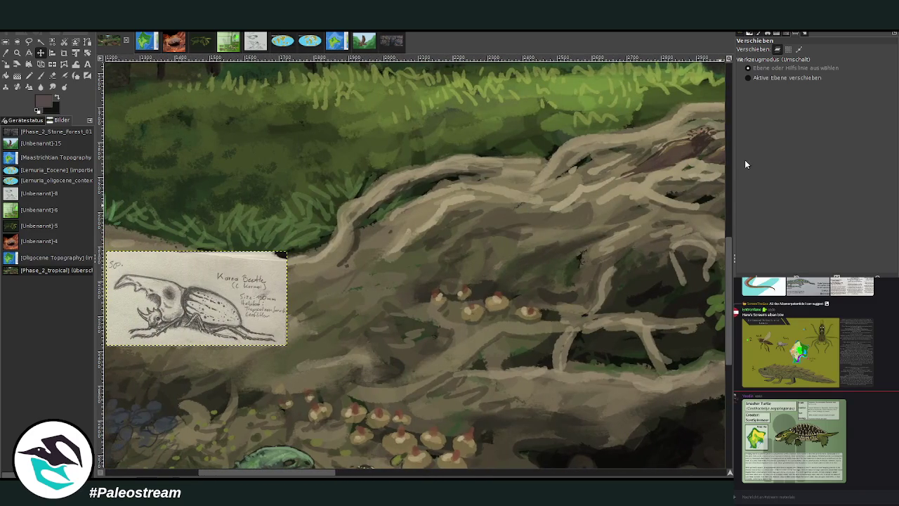
click(17, 52)
click(746, 75)
click(159, 237)
click(231, 223)
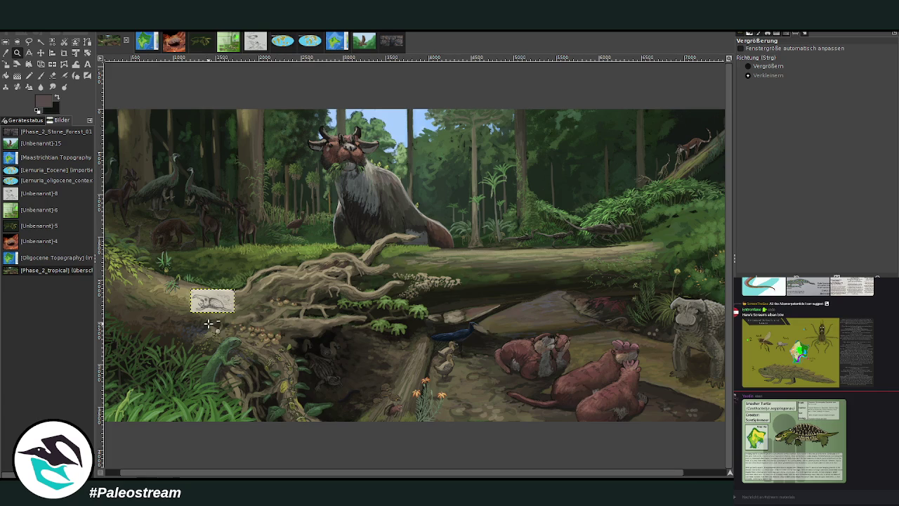
Select all and paint tan chalk wing strokes in the upper-right treetops with a size-124 brush.
scroll(126, 462, left, 1)
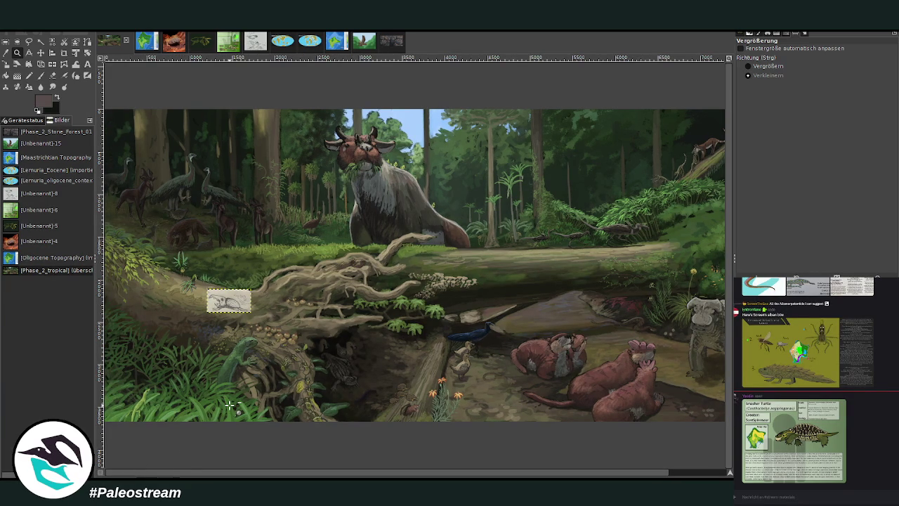
key(ctrl+a)
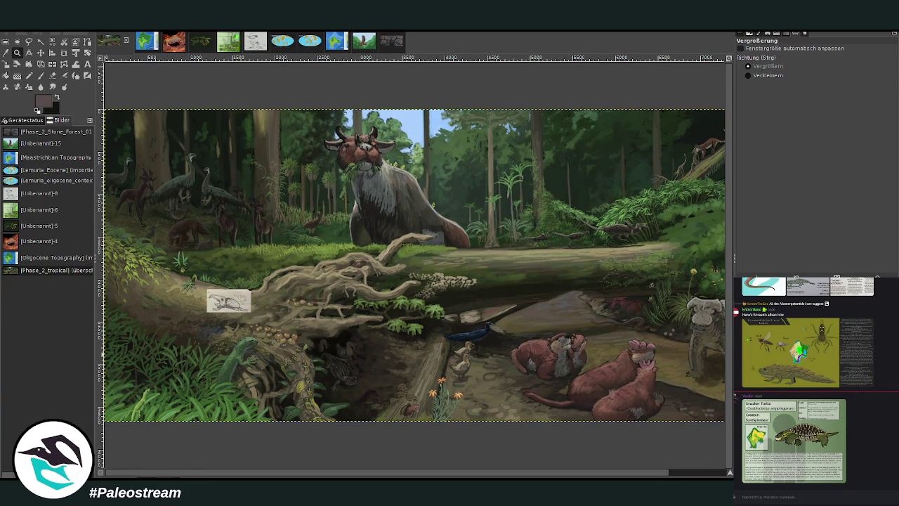
click(40, 75)
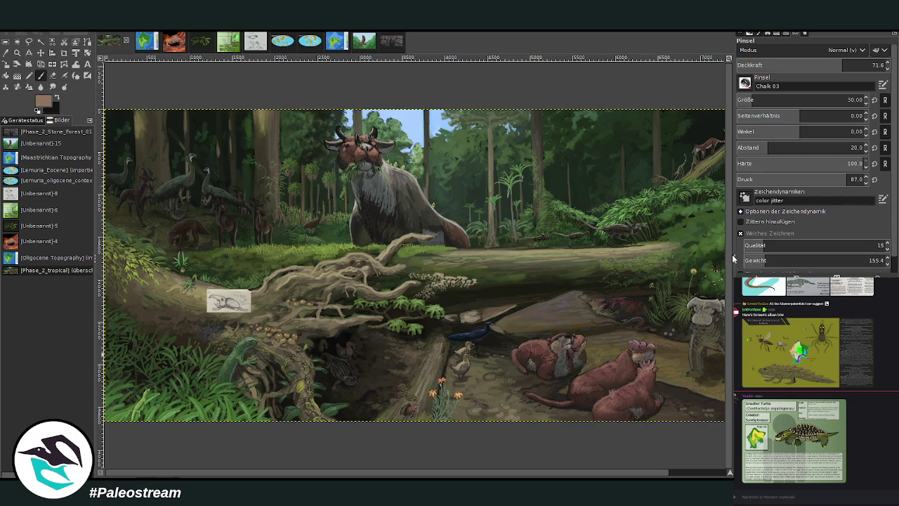
click(847, 99)
drag(838, 65, 861, 65)
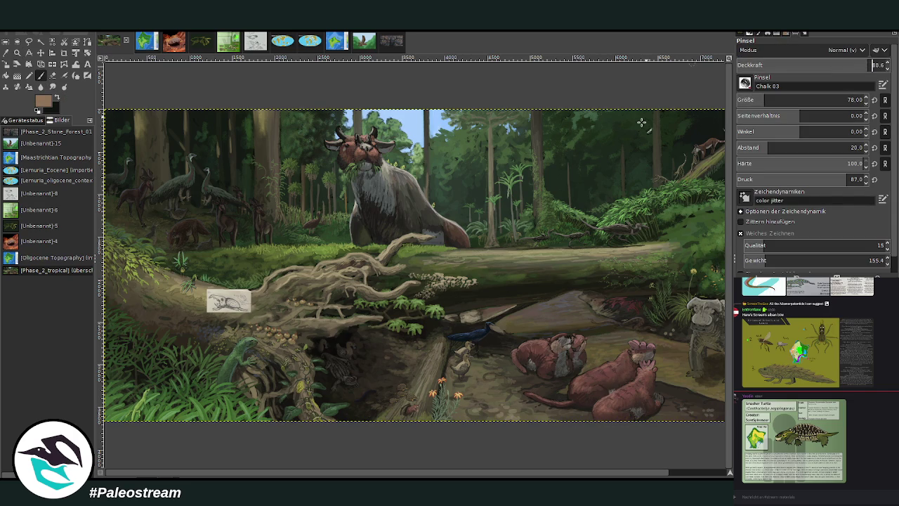
drag(630, 124, 588, 167)
drag(754, 101, 776, 99)
drag(780, 65, 864, 64)
mouse_move(570, 163)
mouse_down()
mouse_move(506, 151)
mouse_move(569, 161)
mouse_move(628, 118)
mouse_up()
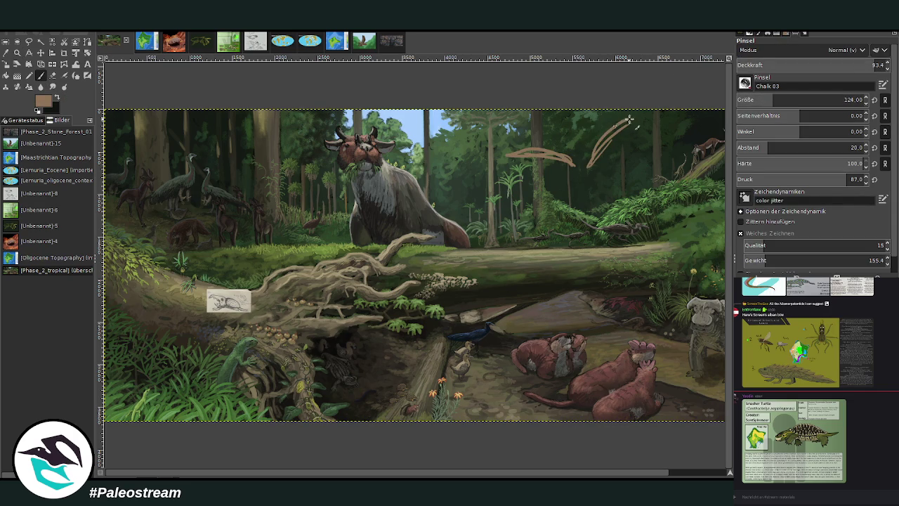
Add blue-grey wing strokes at ~45 opacity and a black body at size 258, opacity 85.5.
click(803, 65)
drag(570, 173, 539, 195)
mouse_move(594, 165)
mouse_down()
mouse_move(604, 160)
mouse_move(589, 173)
mouse_up()
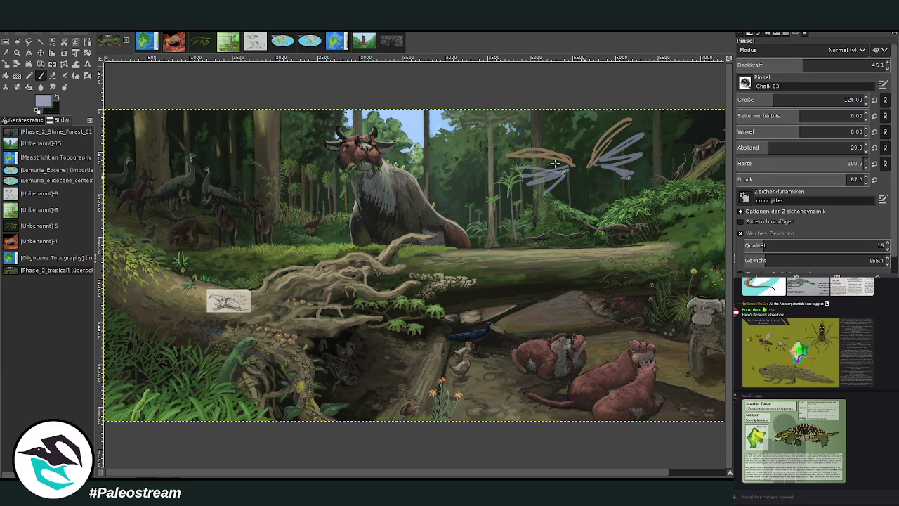
ctrl+click(458, 157)
click(844, 100)
drag(823, 65, 866, 52)
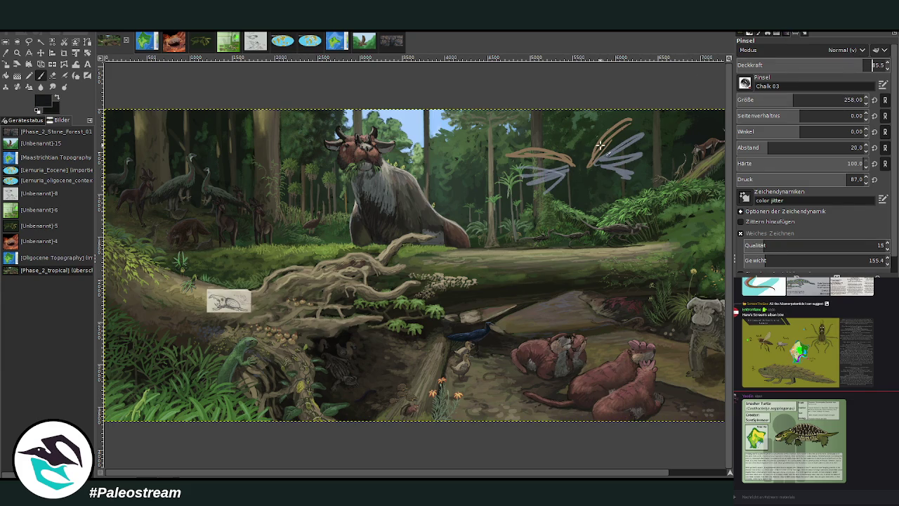
mouse_move(585, 151)
mouse_down()
mouse_move(558, 170)
mouse_move(587, 177)
mouse_move(595, 192)
mouse_move(561, 193)
mouse_move(576, 204)
mouse_up()
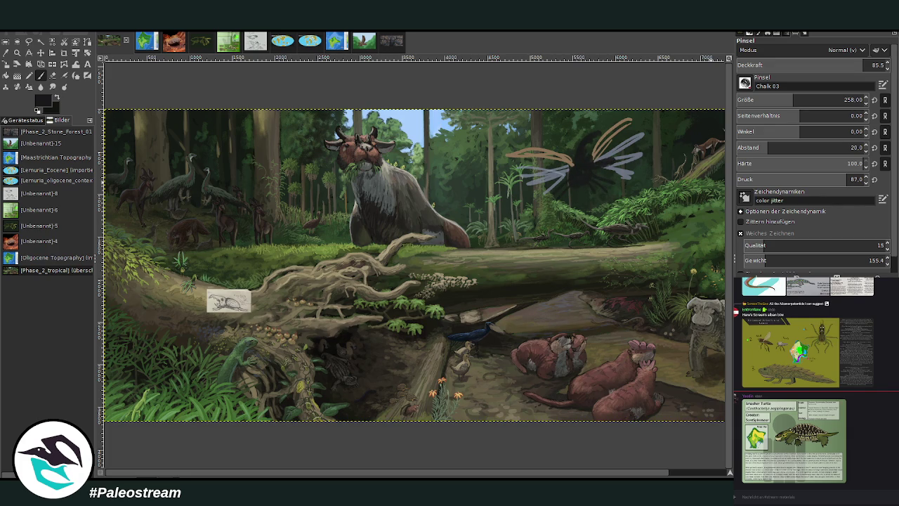
Pick olive green, adjust the brush opacity, and zoom out to the whole painting.
ctrl+click(719, 278)
click(871, 66)
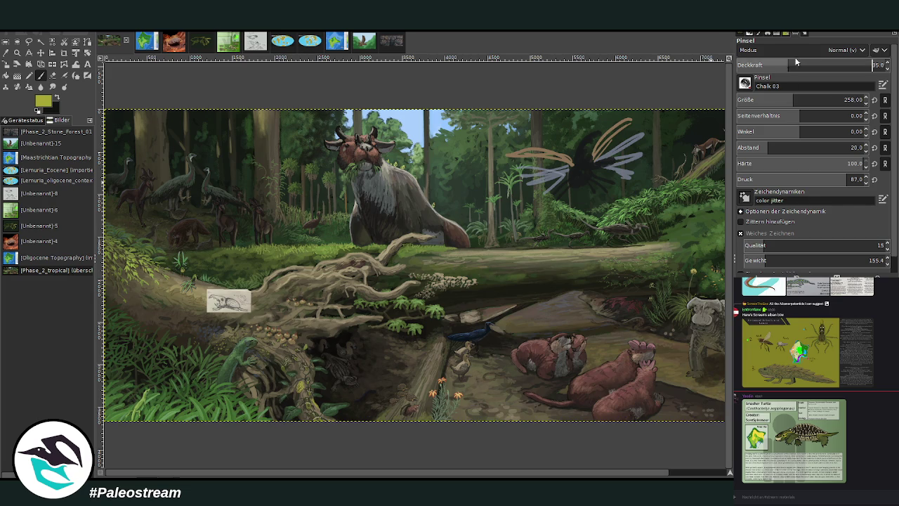
scroll(694, 471, right, 2)
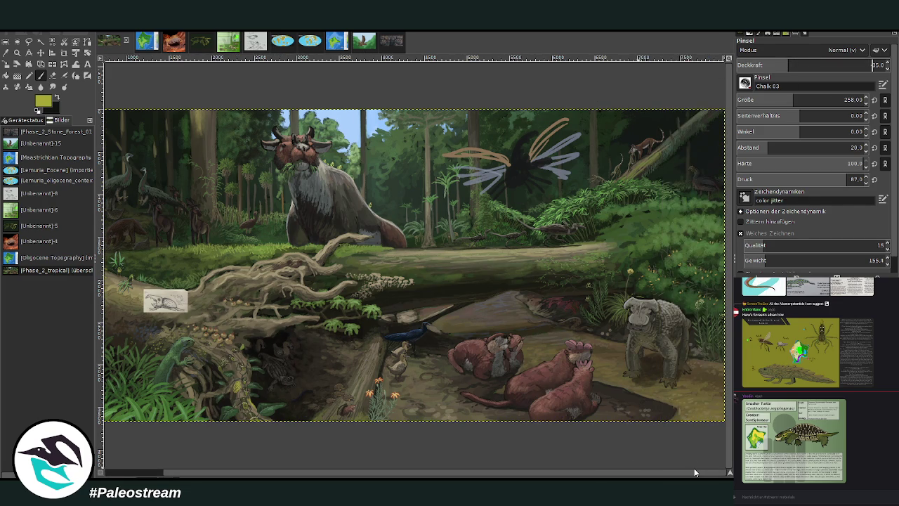
click(878, 64)
click(17, 52)
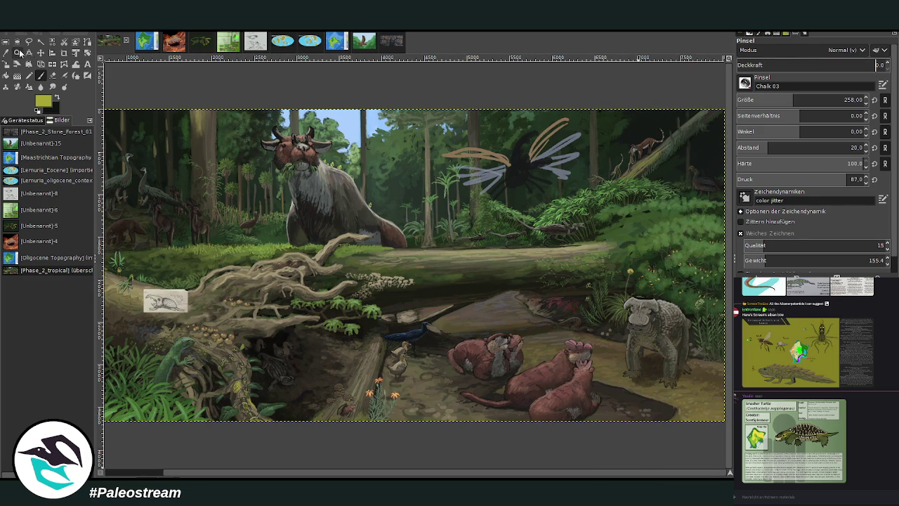
key(minus)
key(minus)
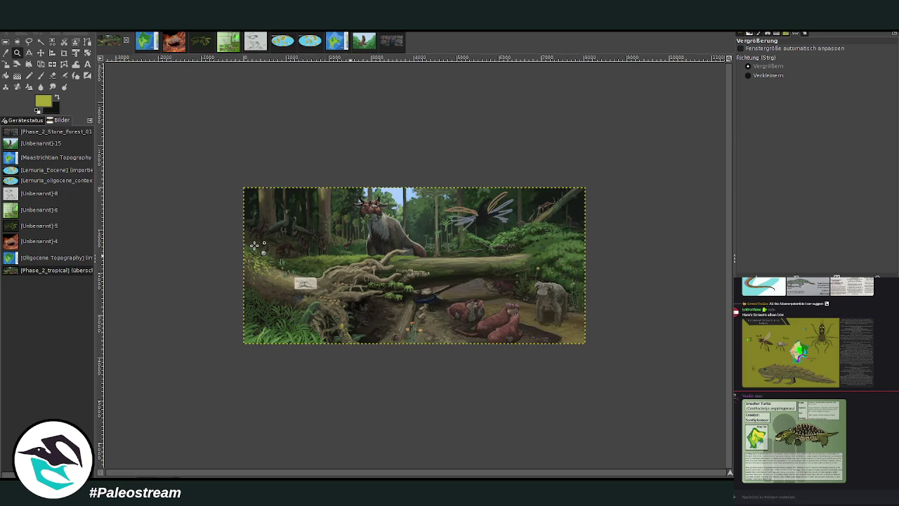
drag(201, 156, 572, 361)
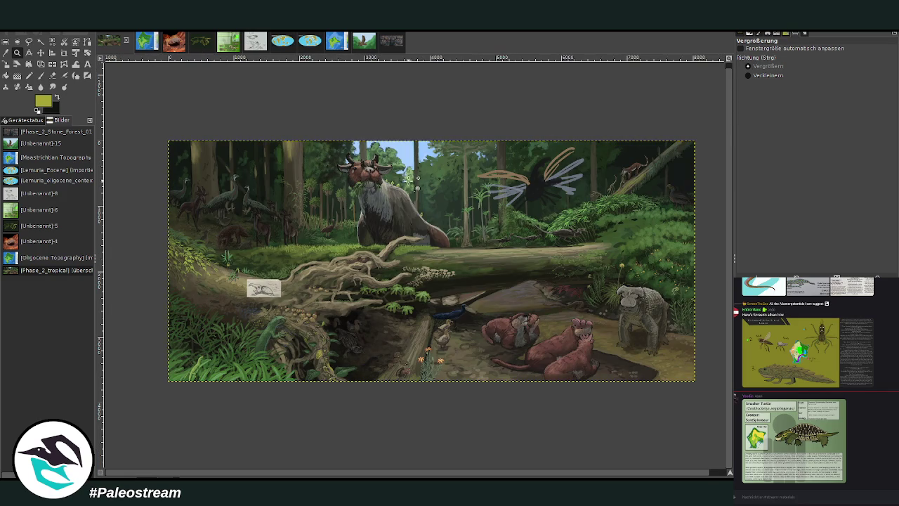
drag(628, 143, 693, 225)
drag(368, 165, 478, 258)
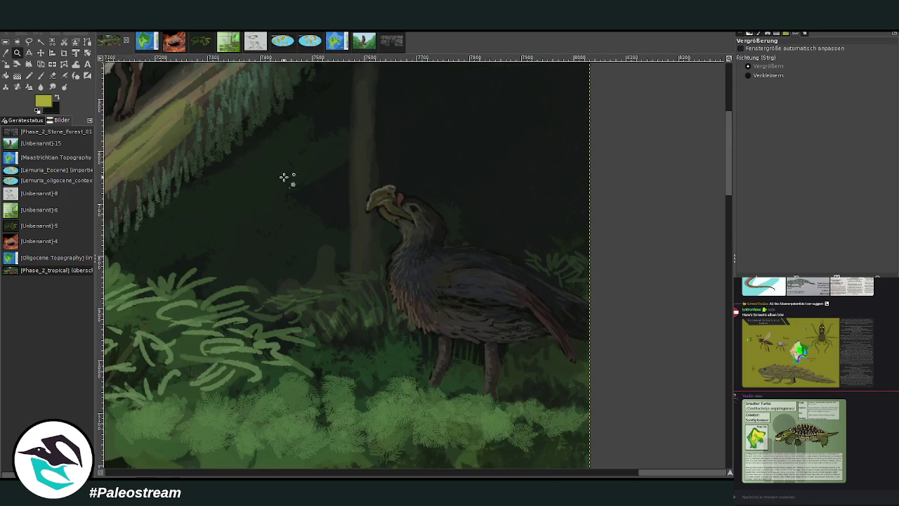
drag(235, 138, 365, 193)
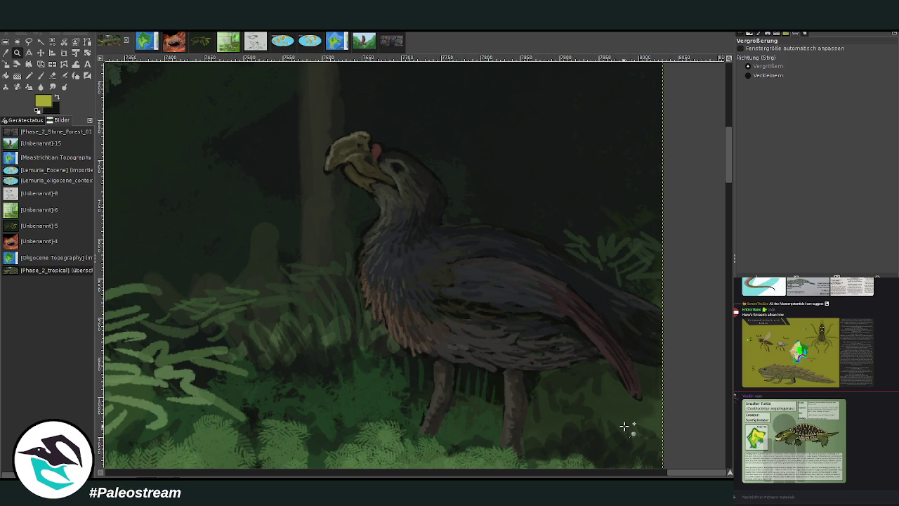
scroll(624, 425, down, 2)
scroll(625, 425, down, 3)
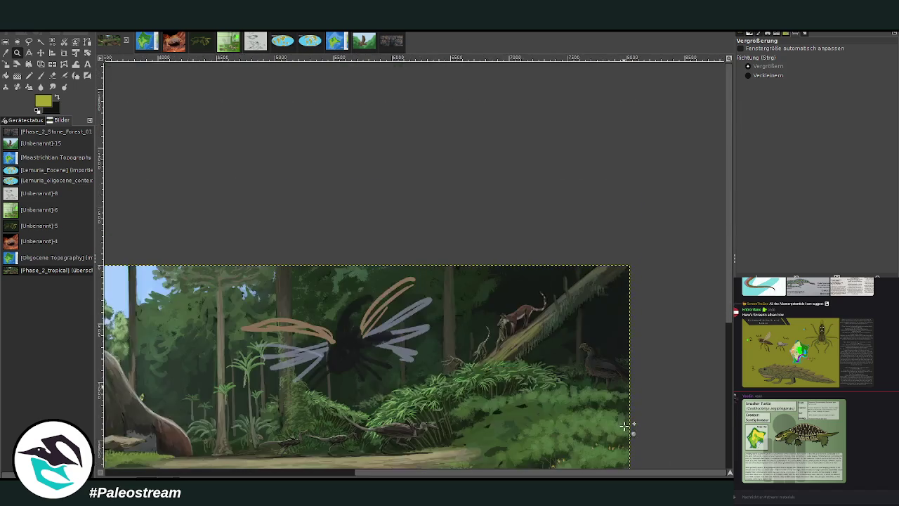
scroll(625, 426, down, 1)
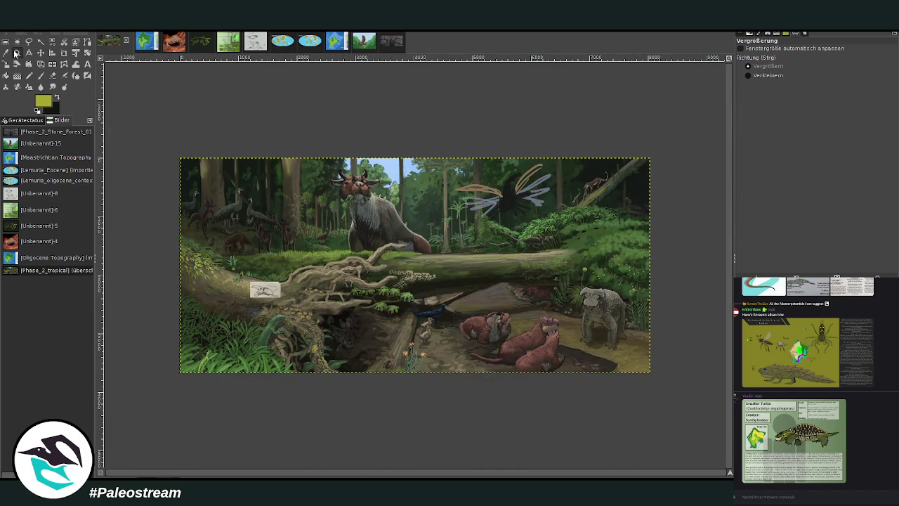
drag(176, 145, 658, 379)
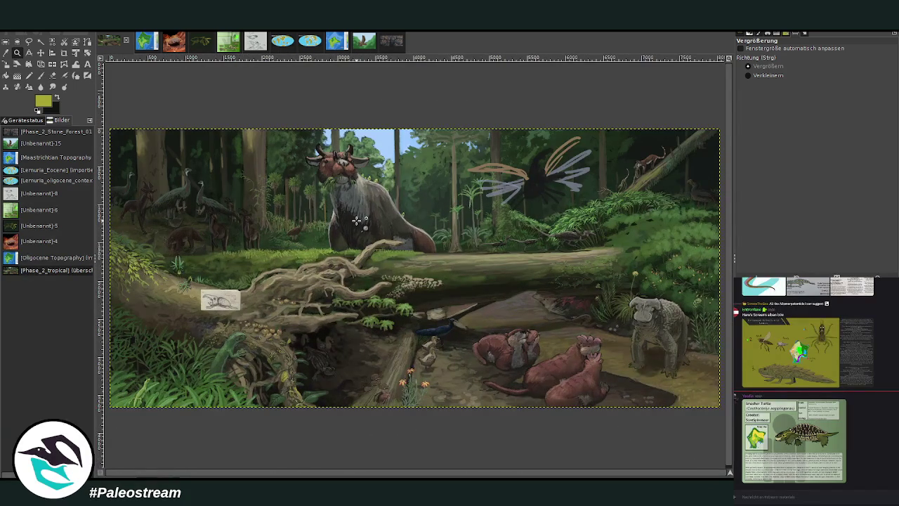
click(52, 75)
drag(798, 100, 826, 100)
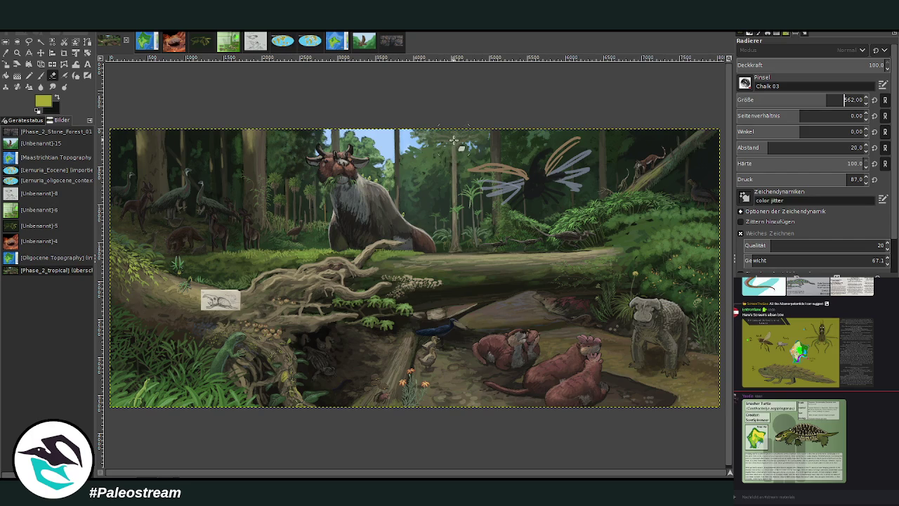
Erase the tan, blue-grey and black insect strokes with a size-562 eraser.
drag(463, 158, 546, 161)
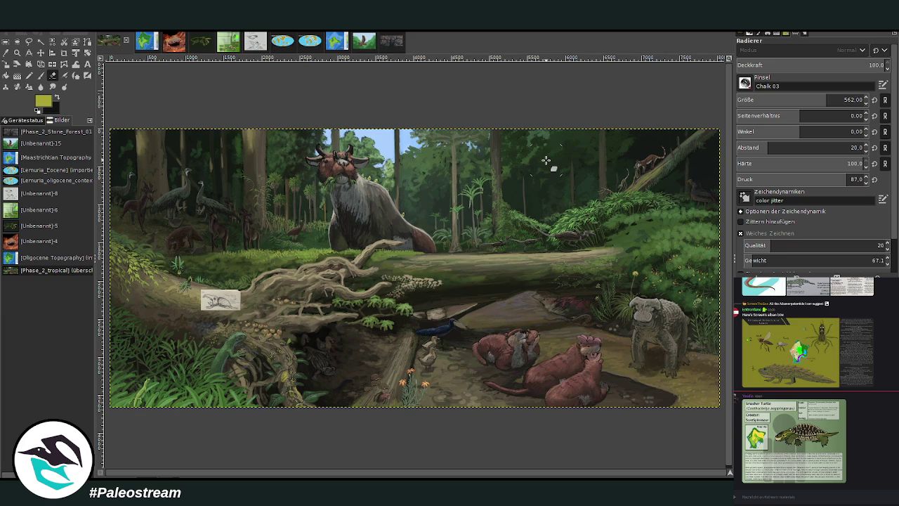
scroll(772, 470, up, 3)
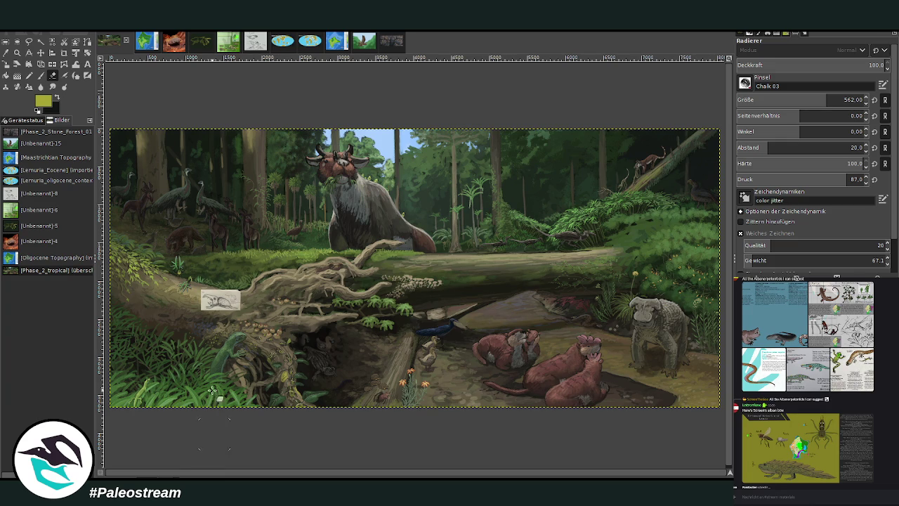
click(16, 53)
Zoom around the scene, from the left-hand animals over to the running dinosaurs.
drag(150, 194, 219, 251)
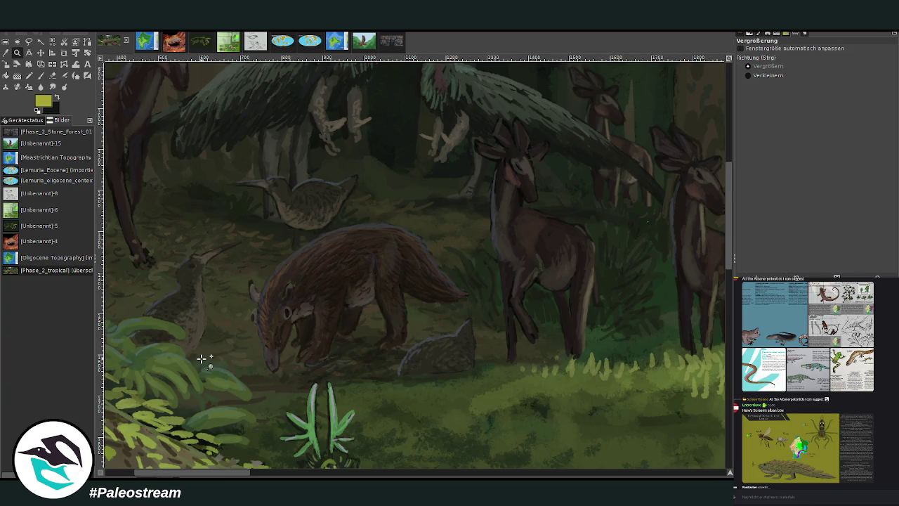
ctrl+click(202, 359)
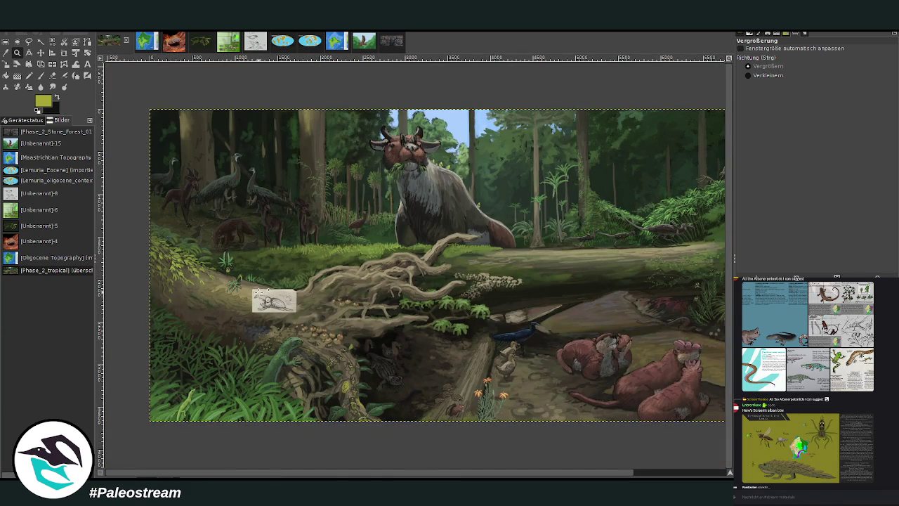
scroll(430, 412, right, 1)
scroll(432, 372, right, 3)
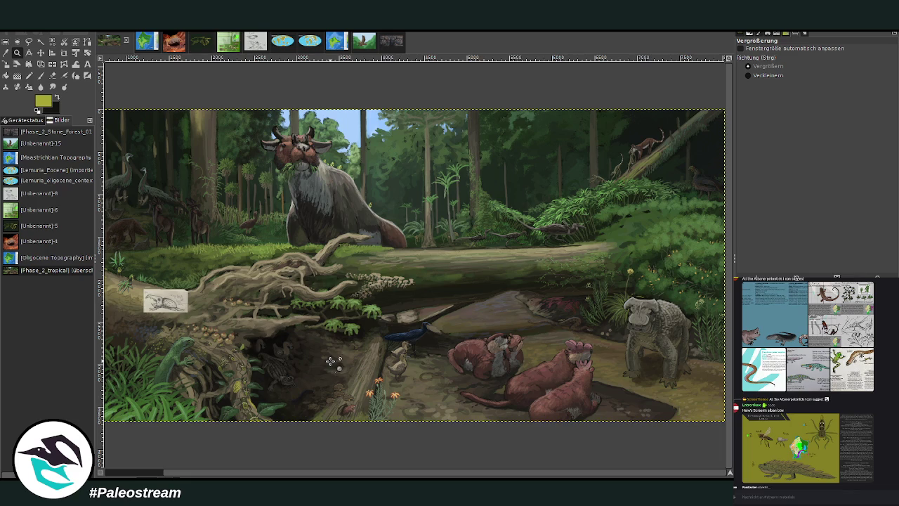
drag(469, 198, 584, 278)
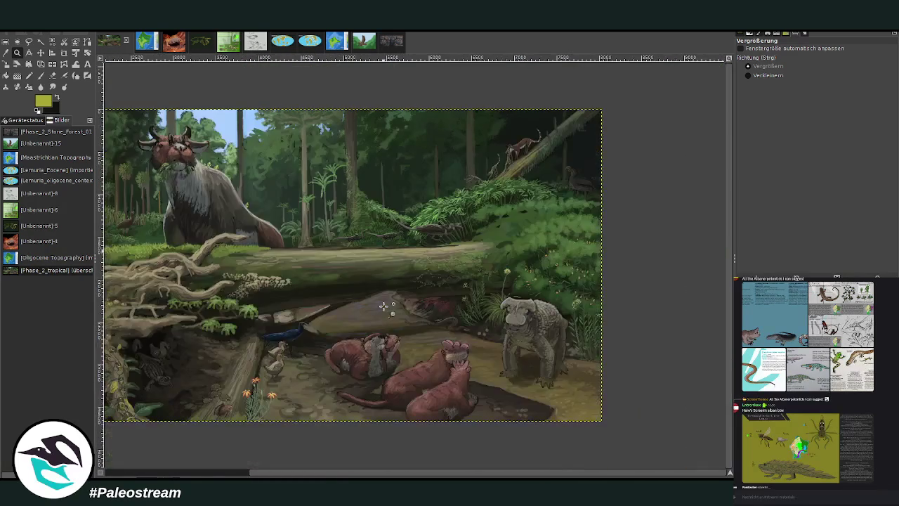
drag(358, 475, 203, 429)
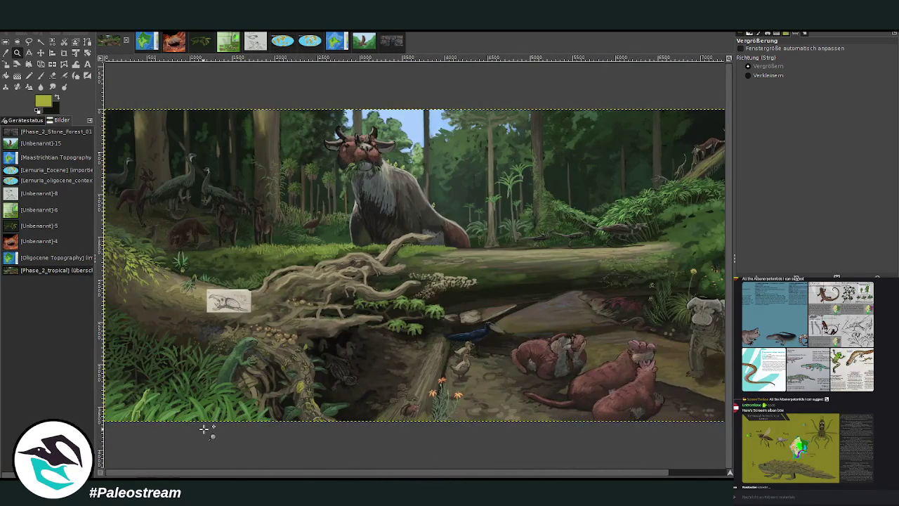
Move the beetle sketch right beneath the running dinosaurs and zoom in around it.
key(m)
mouse_move(229, 301)
mouse_down()
mouse_move(539, 336)
mouse_move(649, 277)
mouse_up()
key(z)
drag(505, 206, 620, 281)
click(554, 351)
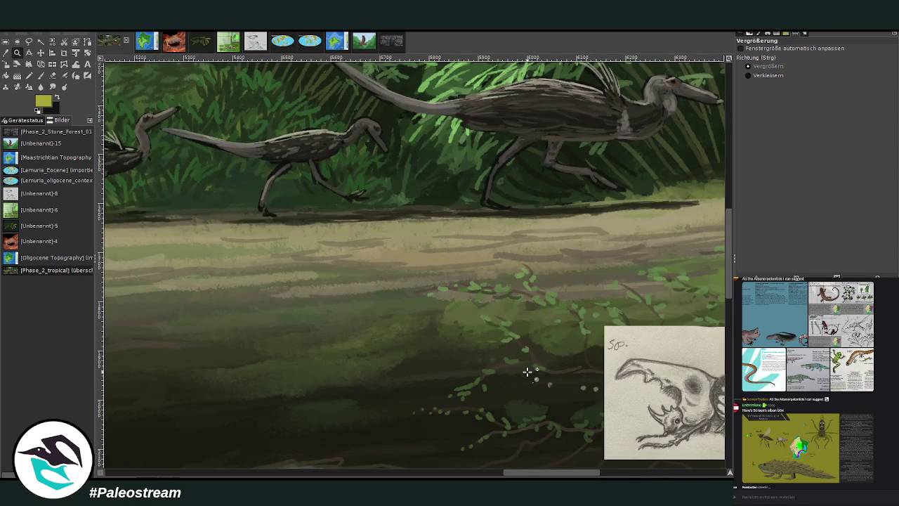
Shift the beetle sketch up-left into view and zoom in on it and the dinosaurs.
key(m)
drag(606, 348, 407, 294)
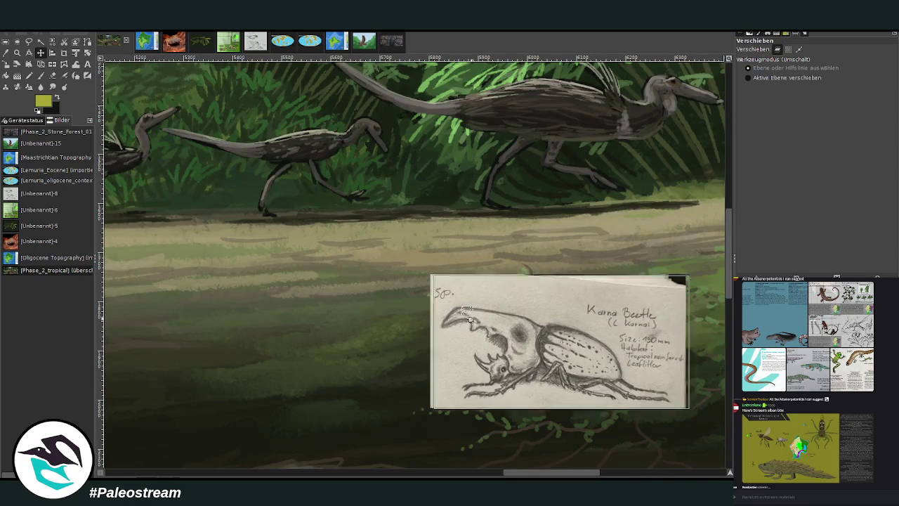
key(z)
drag(184, 79, 573, 423)
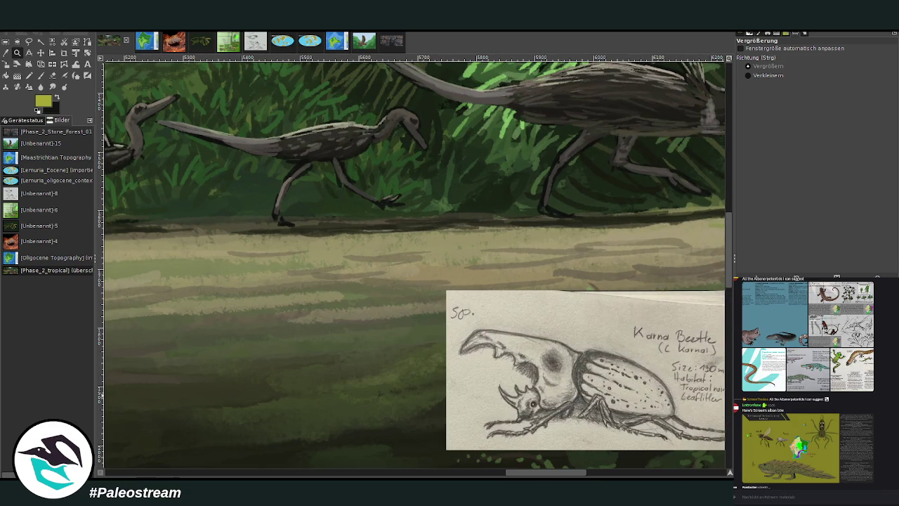
Paint dark toes on the runner's foot with a size-22 black brush, then block in a dark blue beetle.
click(56, 99)
key(p)
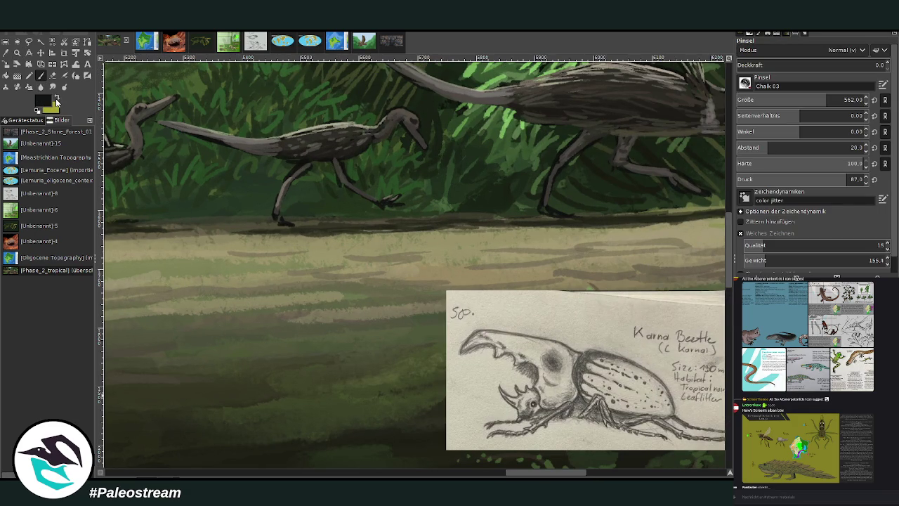
click(740, 100)
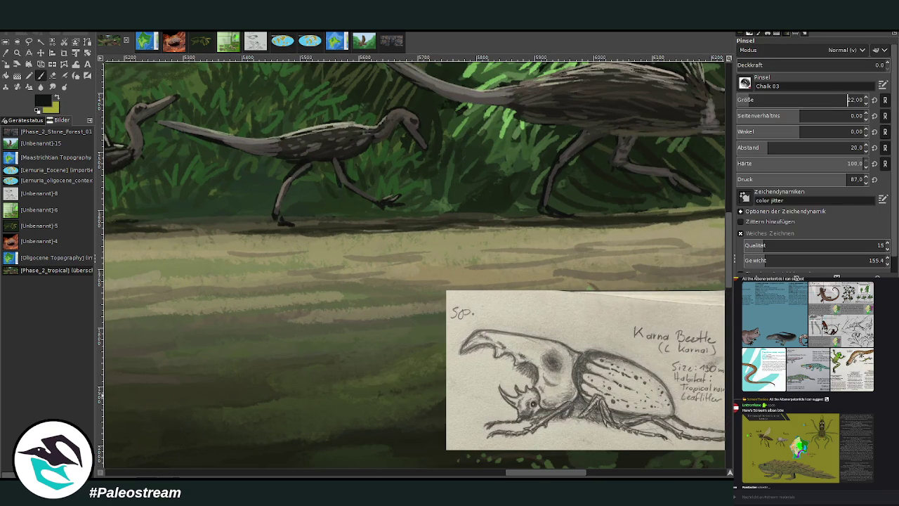
click(838, 65)
scroll(758, 100, up, 1)
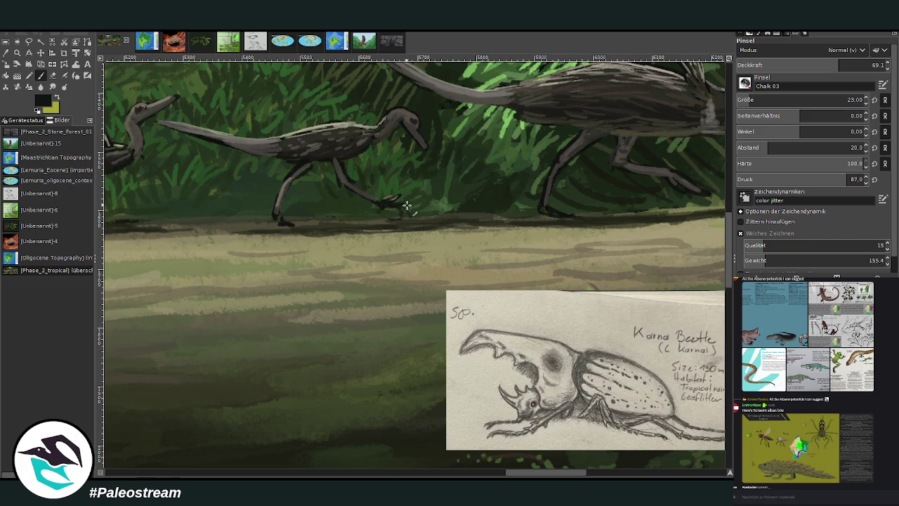
drag(413, 203, 428, 200)
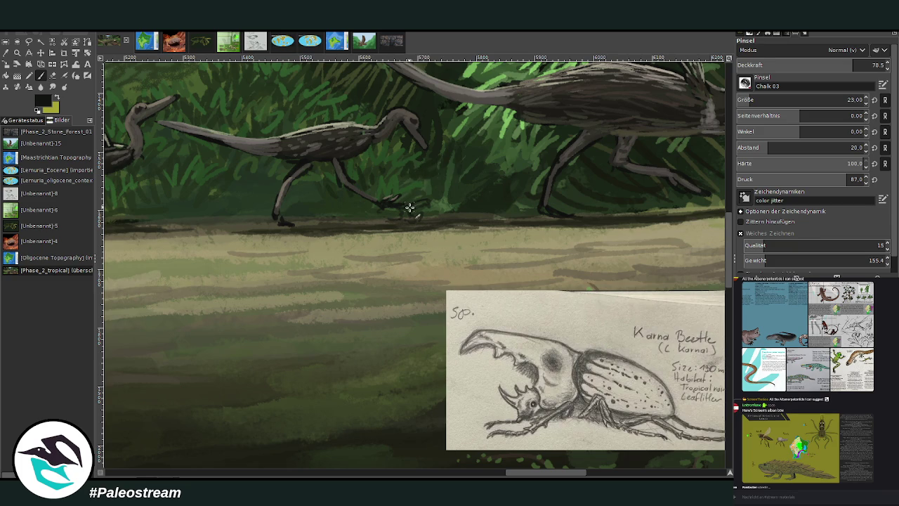
mouse_move(410, 203)
mouse_down()
mouse_move(428, 203)
mouse_move(414, 208)
mouse_up()
click(56, 101)
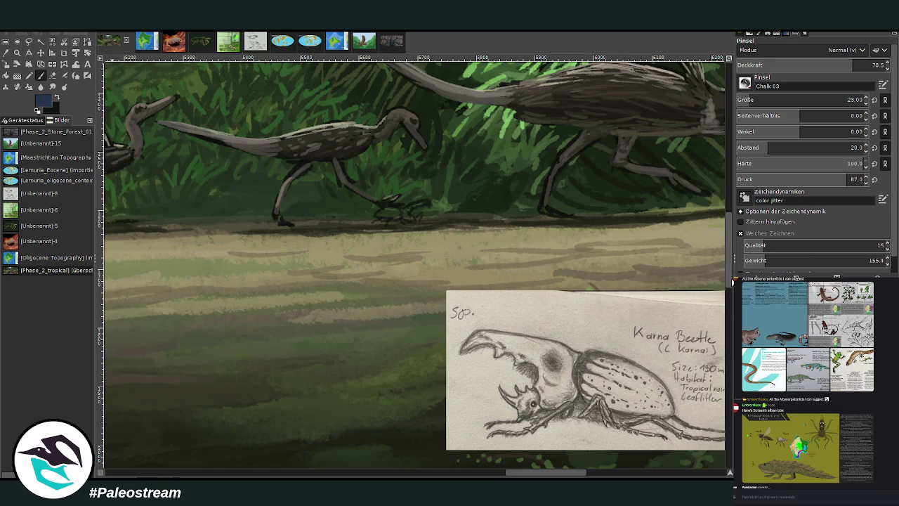
mouse_move(395, 205)
mouse_down()
mouse_move(396, 219)
mouse_move(391, 209)
mouse_up()
Paint light grey highlights on the beetle's shell, head and horn, ending at size 15, ~80 opacity.
mouse_move(728, 283)
mouse_down()
mouse_move(702, 253)
mouse_move(701, 234)
mouse_up()
drag(849, 65, 802, 64)
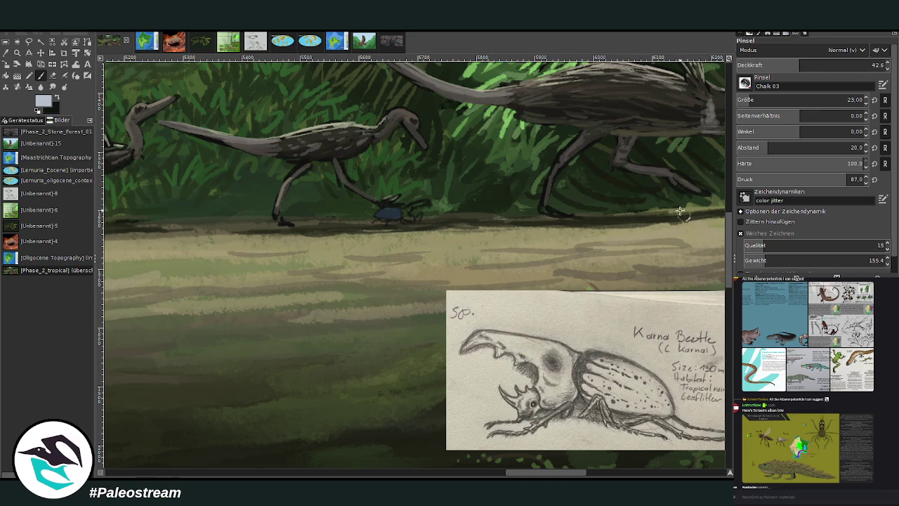
mouse_move(391, 212)
mouse_down()
mouse_move(404, 219)
mouse_move(373, 216)
mouse_up()
key(x)
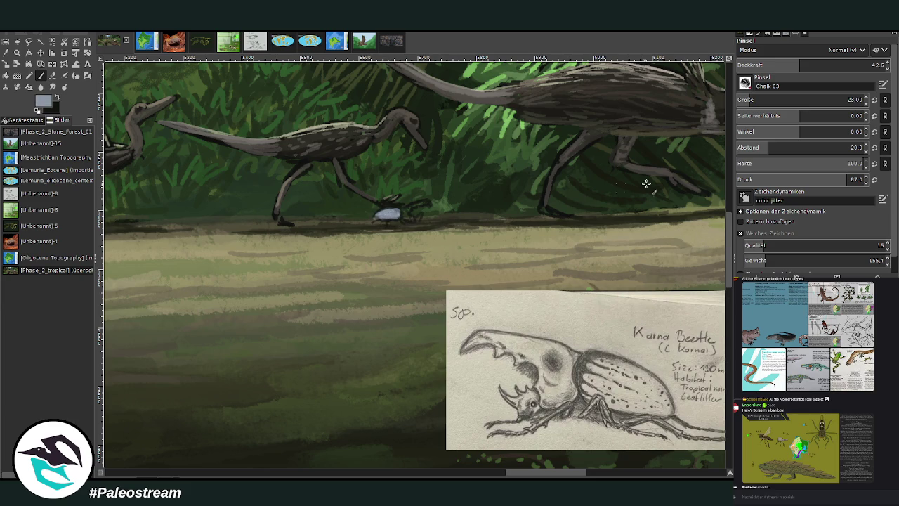
click(829, 65)
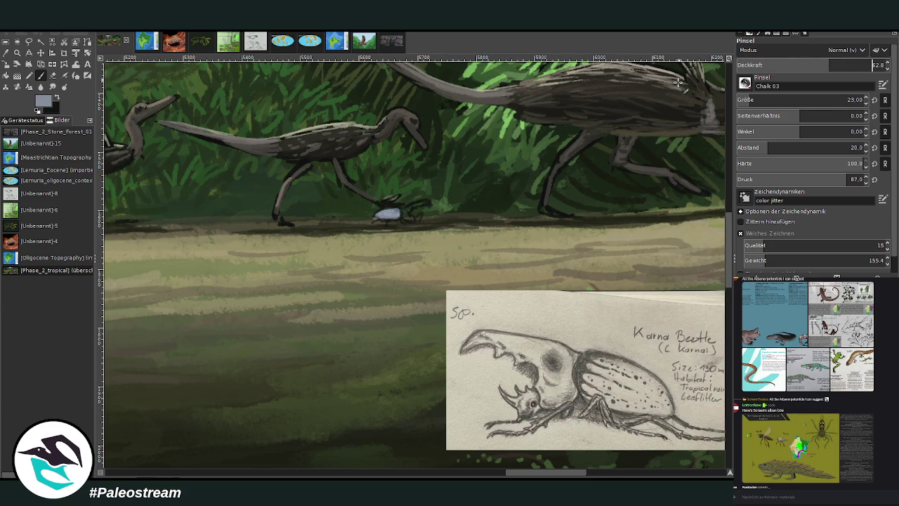
drag(426, 203, 410, 207)
click(856, 65)
click(808, 100)
mouse_move(421, 200)
mouse_down()
mouse_move(411, 205)
mouse_move(420, 212)
mouse_up()
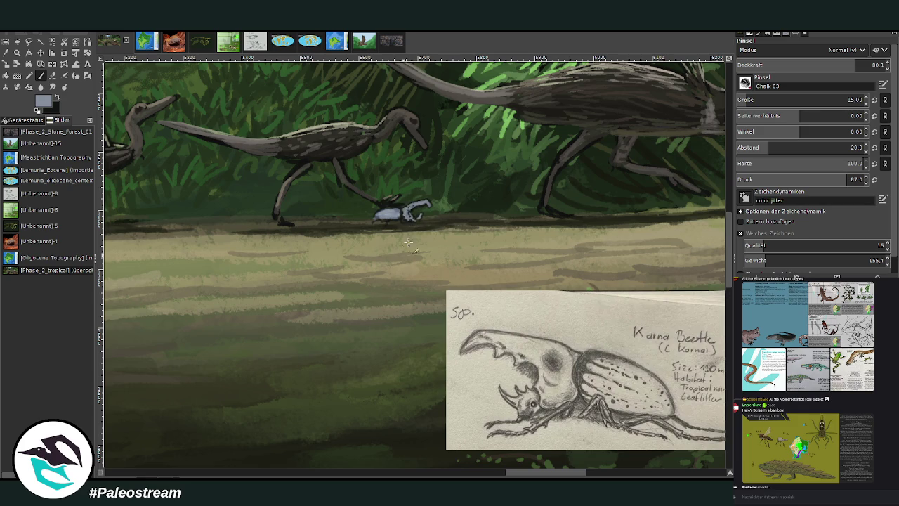
Add black legs, darken head and horn, paint shadows, then glaze at ~40 opacity.
key(x)
mouse_move(394, 217)
mouse_down()
mouse_move(409, 232)
mouse_move(368, 226)
mouse_up()
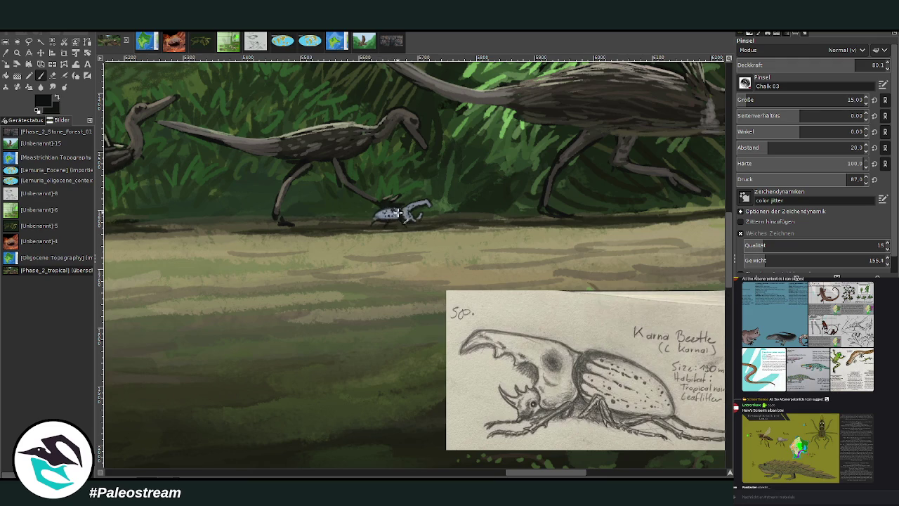
mouse_move(412, 205)
mouse_down()
mouse_move(430, 211)
mouse_move(407, 208)
mouse_move(408, 222)
mouse_move(411, 216)
mouse_move(379, 222)
mouse_move(406, 226)
mouse_move(379, 219)
mouse_up()
drag(390, 221, 397, 225)
click(795, 65)
drag(397, 214, 388, 217)
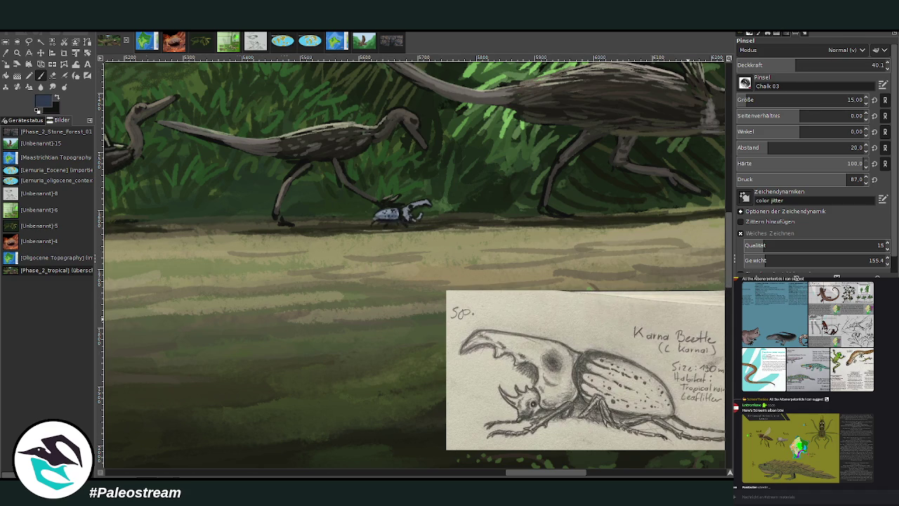
Fit the painting in the window and delete the beetle reference sketch.
key(shift+ctrl+j)
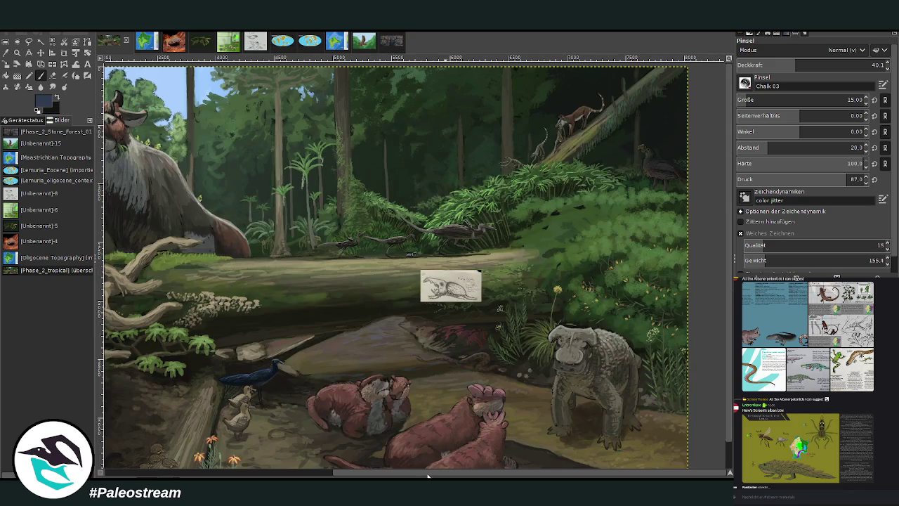
scroll(427, 475, left, 5)
key(Delete)
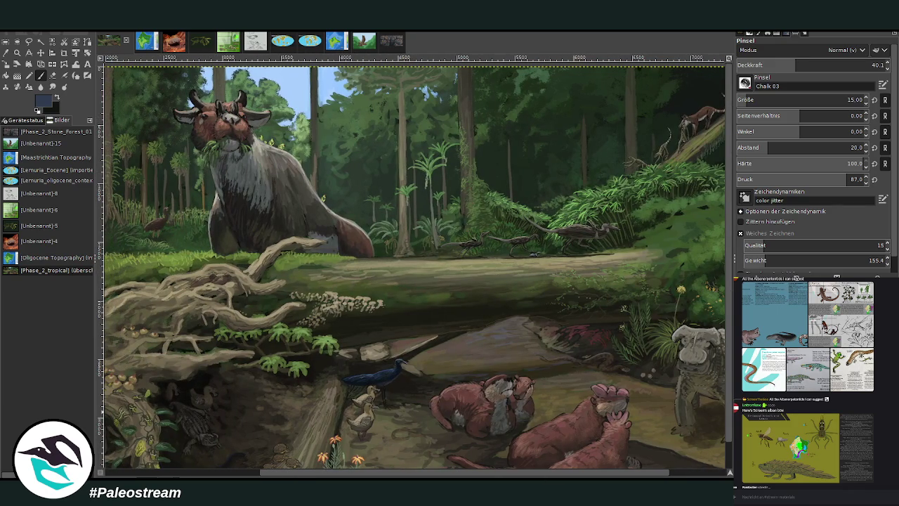
Select all, preview the turtle reference image, and paste the Vagachelys lucasi card.
key(ctrl+a)
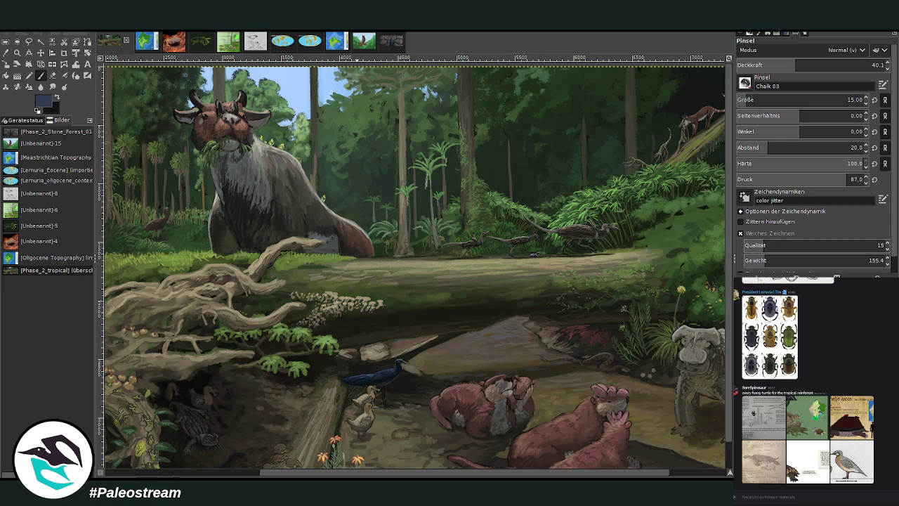
mouse_move(808, 416)
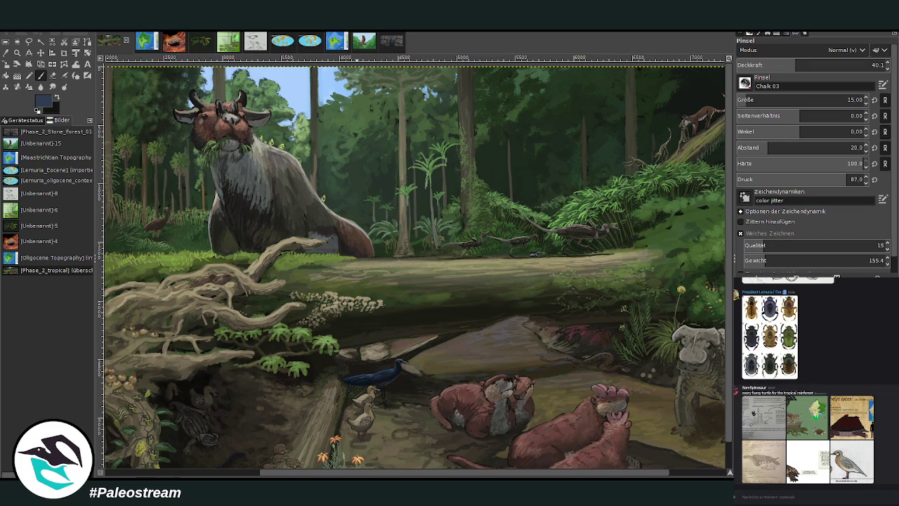
click(856, 425)
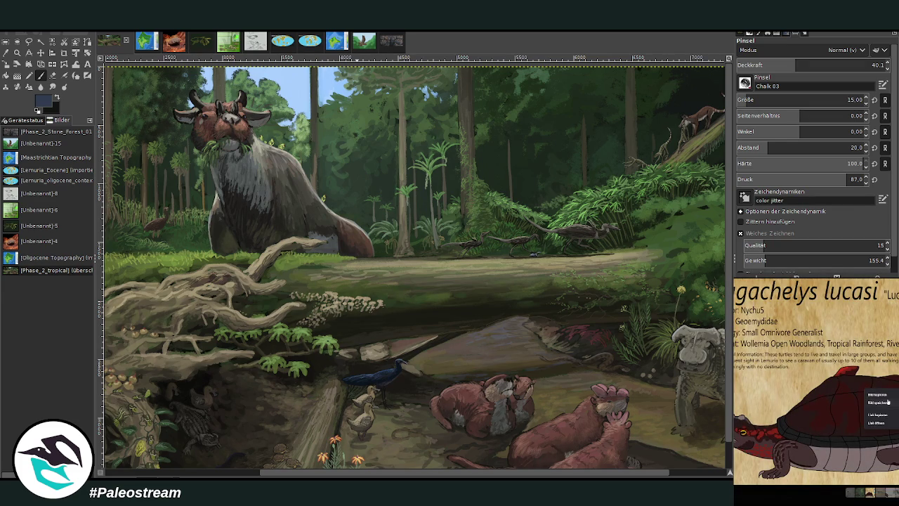
key(Escape)
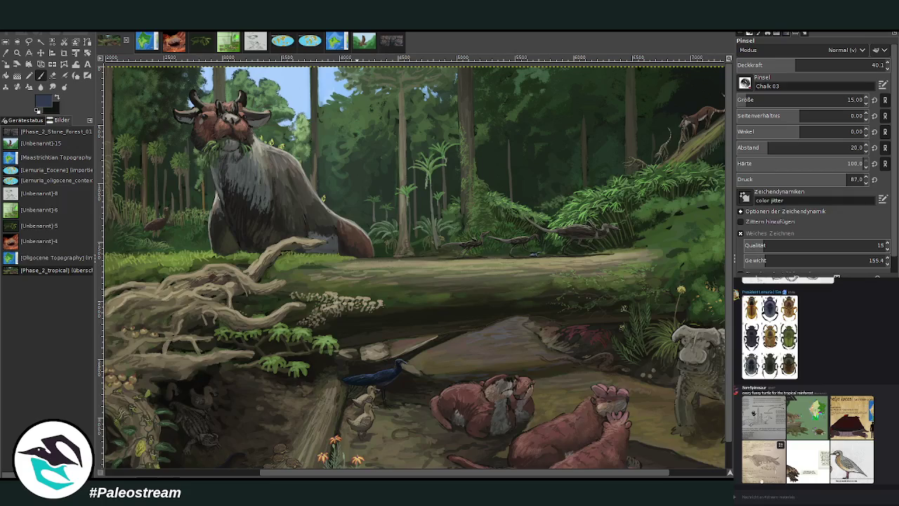
key(z)
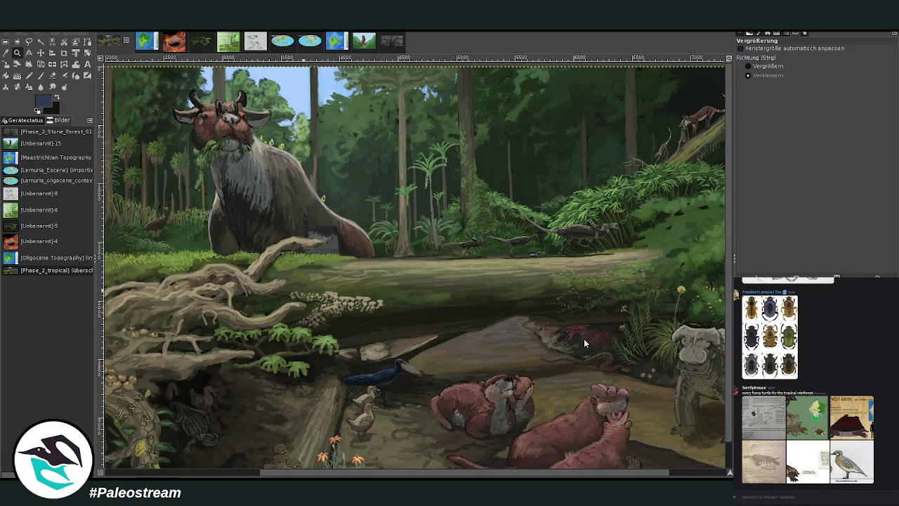
key(ctrl+v)
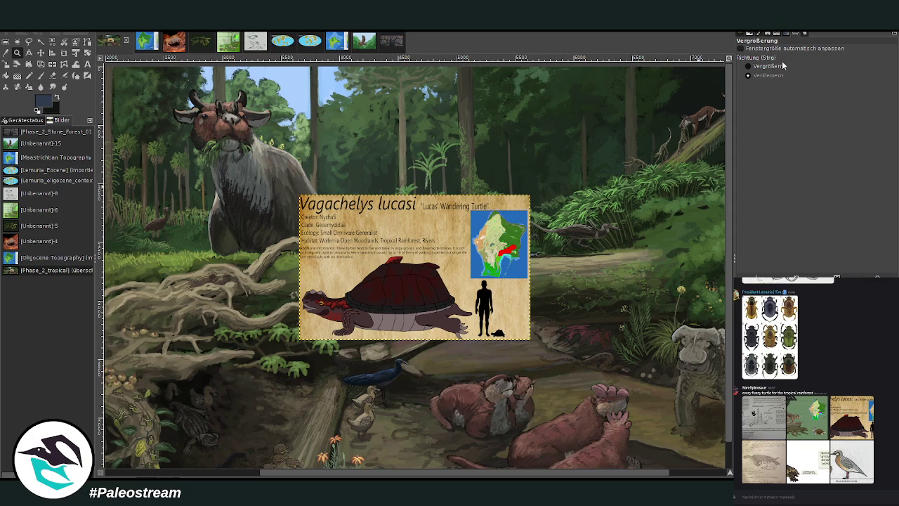
Crop the pasted card to the turtle illustration, trimming off the title.
drag(256, 178, 628, 377)
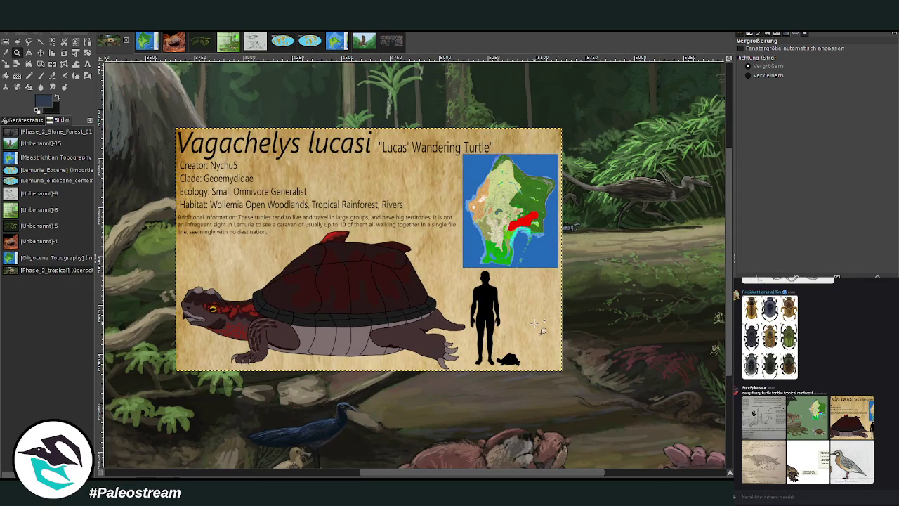
click(64, 52)
mouse_move(175, 196)
mouse_down()
mouse_move(421, 337)
mouse_move(524, 379)
mouse_up()
mouse_move(365, 198)
mouse_down()
mouse_move(366, 236)
mouse_move(364, 217)
mouse_up()
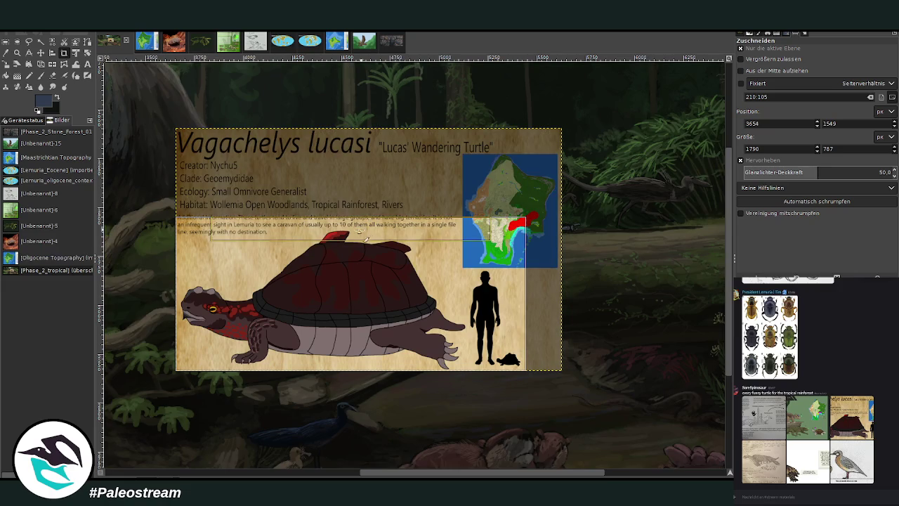
click(293, 256)
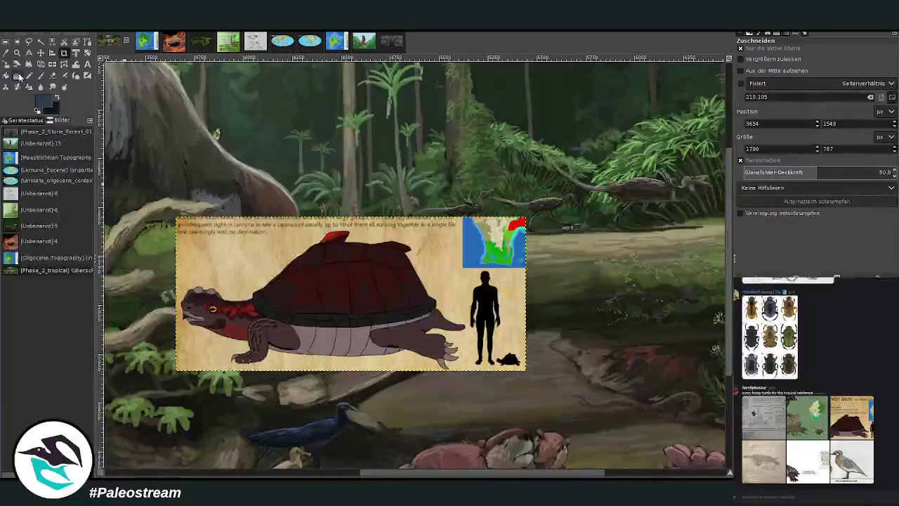
Scale the cropped turtle card down toward 735×323 px.
click(6, 63)
click(377, 323)
mouse_move(378, 323)
mouse_down()
mouse_move(424, 328)
mouse_move(614, 295)
mouse_up()
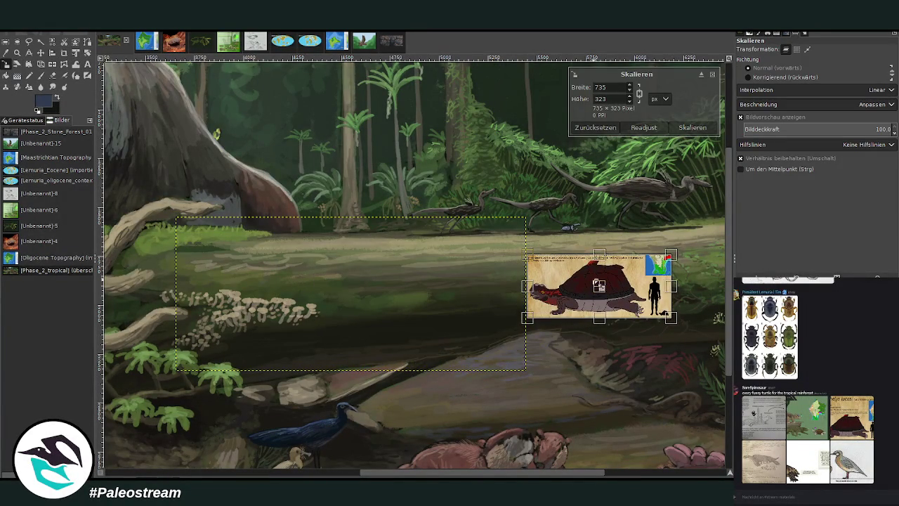
Confirm the 735×323 px scale and zoom in on the rock below the card.
click(692, 127)
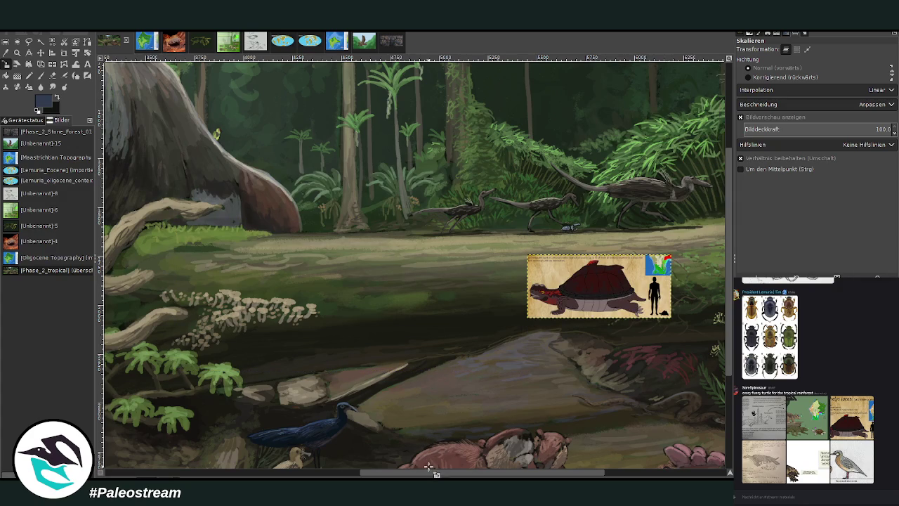
drag(437, 473, 484, 455)
scroll(463, 415, down, 8)
scroll(450, 383, up, 5)
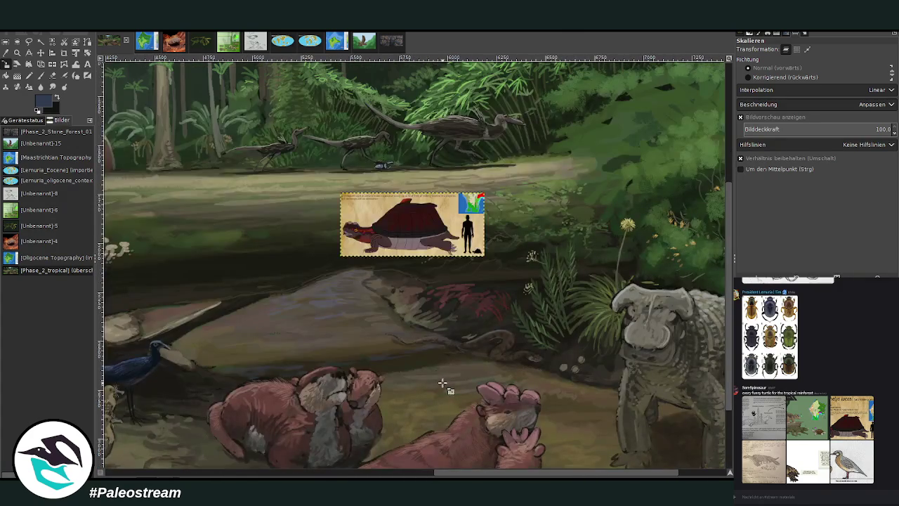
click(17, 53)
drag(301, 200, 528, 360)
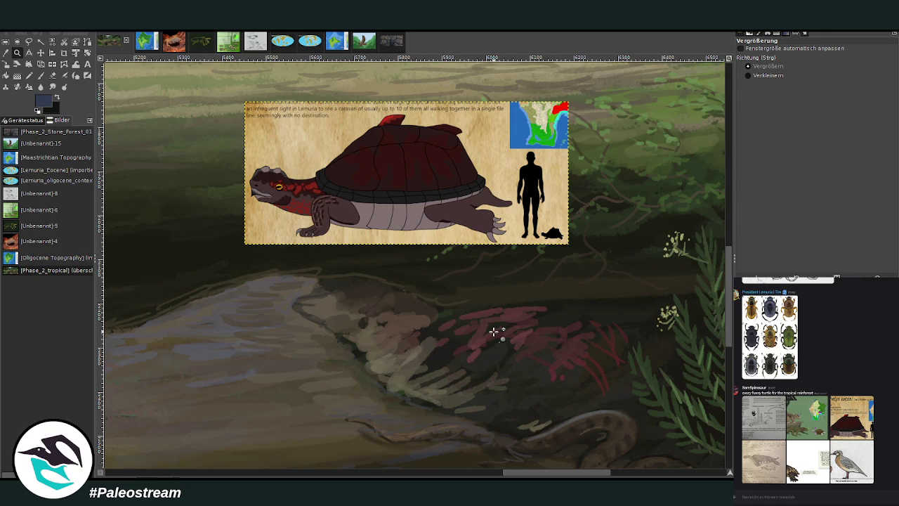
Sample a near-black colour from the painting and shift the turtle card to the right.
key(p)
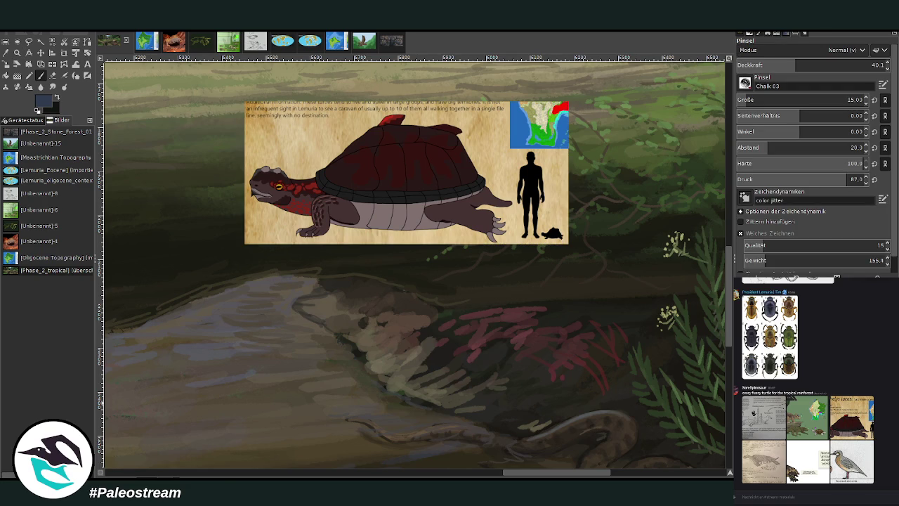
click(7, 52)
click(653, 436)
click(41, 75)
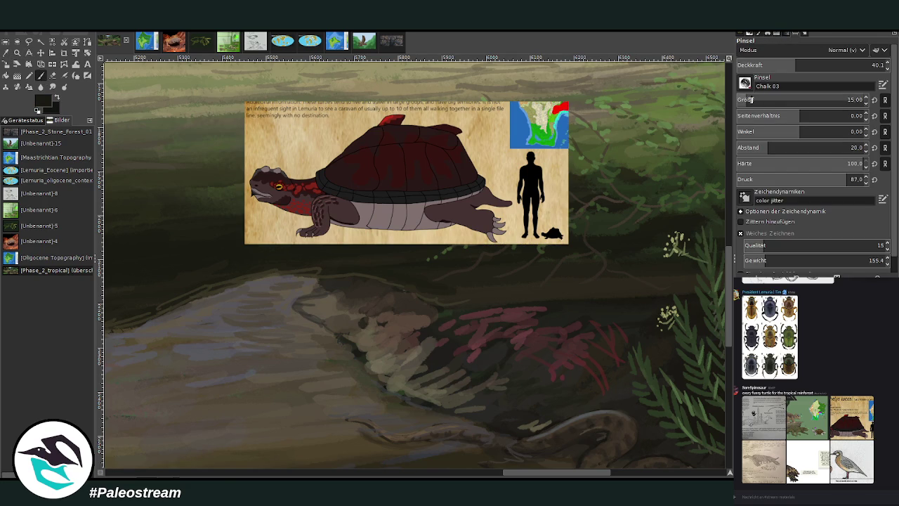
click(41, 53)
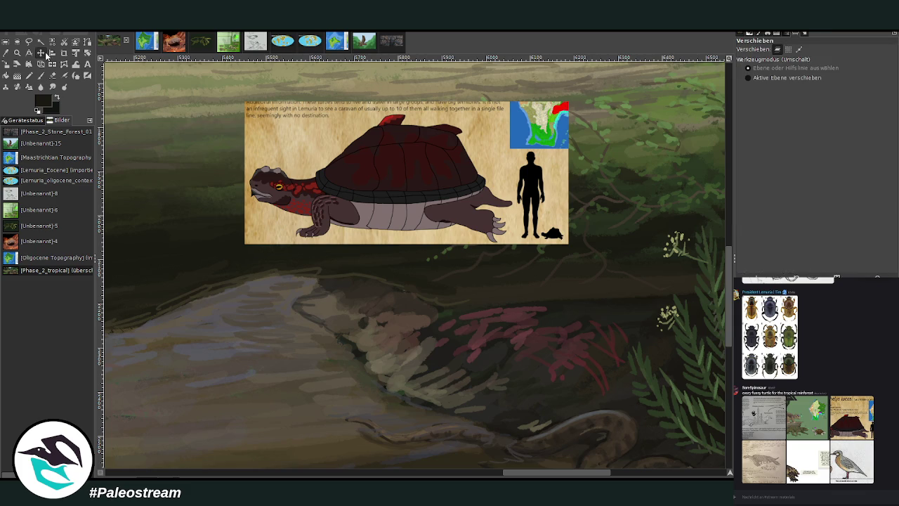
drag(345, 159, 456, 162)
key(p)
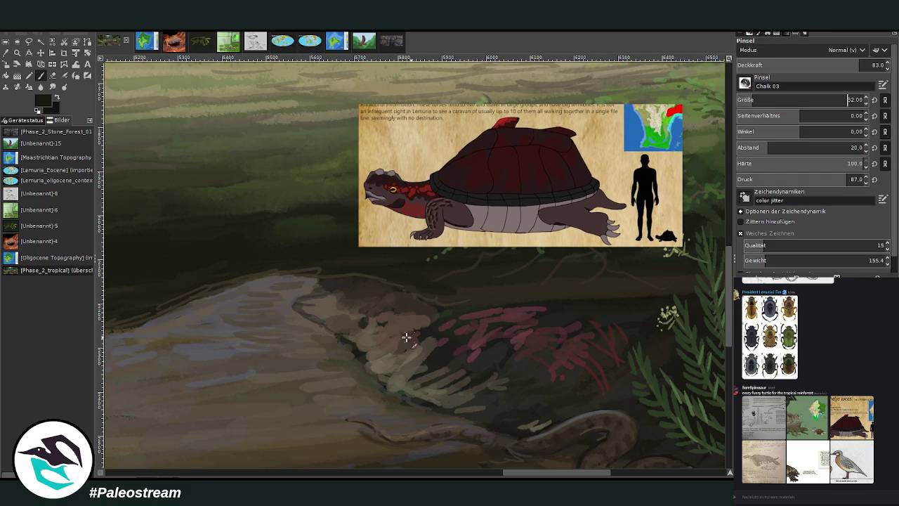
Sketch loose dark chalk outlines of two turtles' shells and heads beneath the reference card.
mouse_move(380, 336)
mouse_down()
mouse_move(390, 347)
mouse_move(432, 330)
mouse_move(419, 356)
mouse_move(436, 350)
mouse_move(395, 361)
mouse_move(373, 345)
mouse_move(365, 349)
mouse_up()
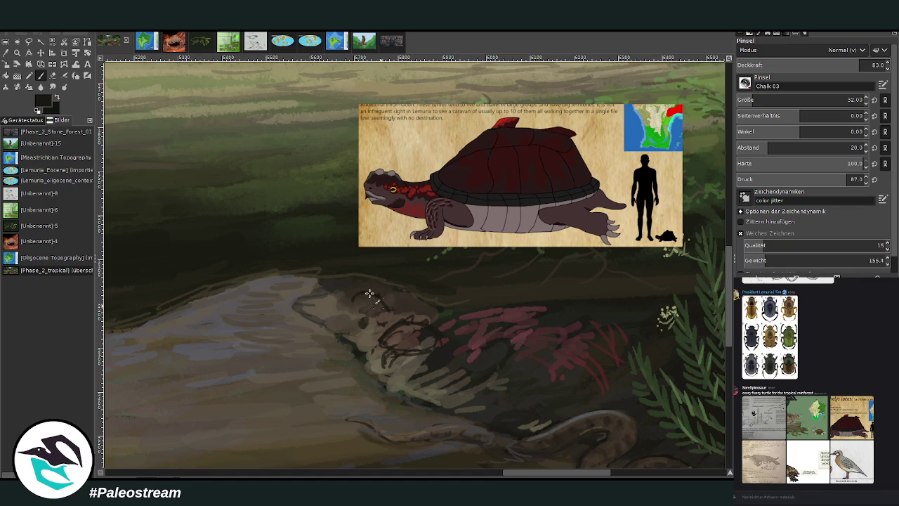
mouse_move(363, 289)
mouse_down()
mouse_move(377, 315)
mouse_move(336, 314)
mouse_up()
mouse_move(373, 337)
mouse_down()
mouse_move(359, 348)
mouse_move(371, 358)
mouse_move(367, 341)
mouse_move(361, 345)
mouse_move(383, 363)
mouse_up()
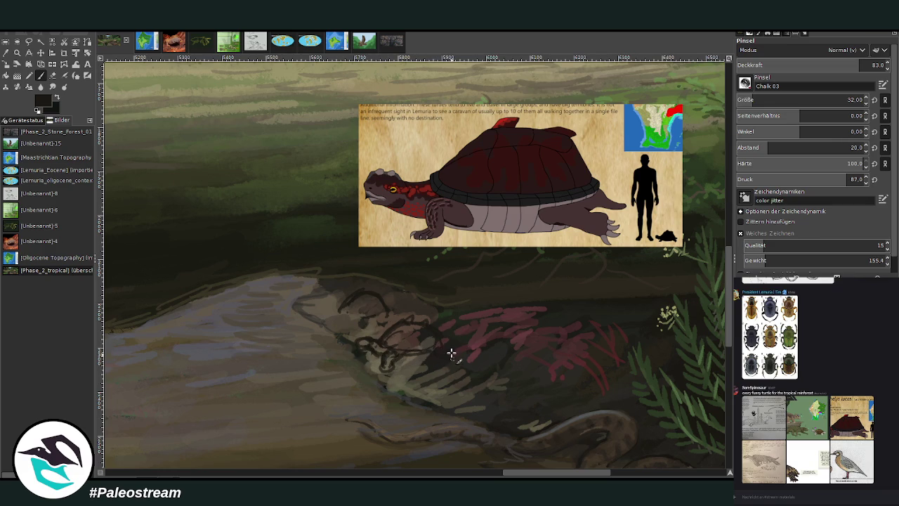
drag(432, 351, 399, 358)
mouse_move(346, 312)
mouse_down()
mouse_move(375, 287)
mouse_move(389, 305)
mouse_up()
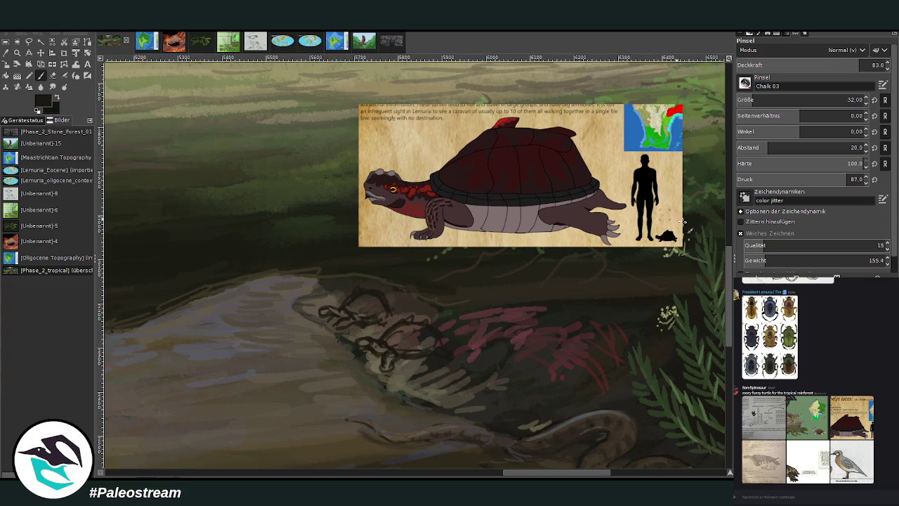
Block in both turtles' shells in dark brown with a size-54 brush.
ctrl+click(718, 292)
click(753, 99)
mouse_move(405, 337)
mouse_down()
mouse_move(397, 325)
mouse_move(401, 341)
mouse_move(416, 332)
mouse_move(406, 323)
mouse_move(422, 344)
mouse_move(397, 337)
mouse_move(412, 320)
mouse_up()
drag(358, 299, 391, 331)
mouse_move(371, 297)
mouse_down()
mouse_move(357, 312)
mouse_move(381, 298)
mouse_move(351, 302)
mouse_move(365, 292)
mouse_up()
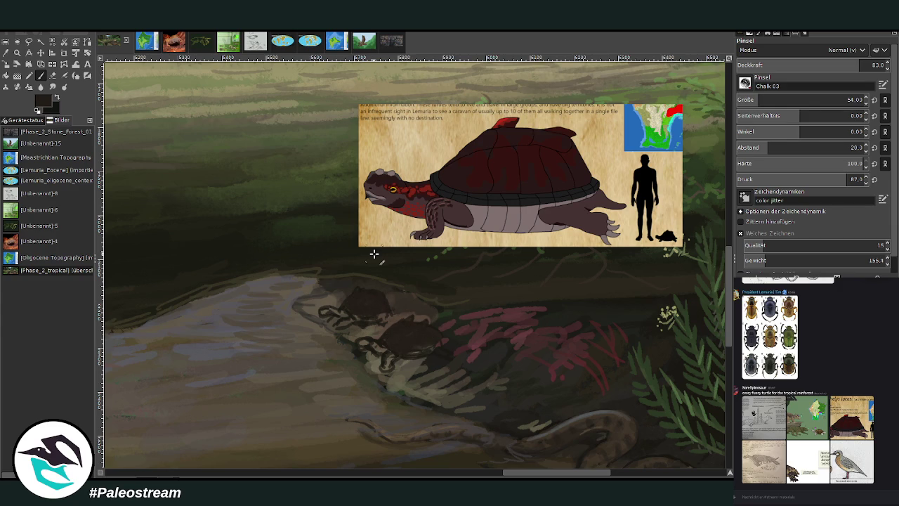
At brush size 20, solidify the upper shell and add pinkish-red markings to the lower turtle's head.
click(741, 100)
text(20)
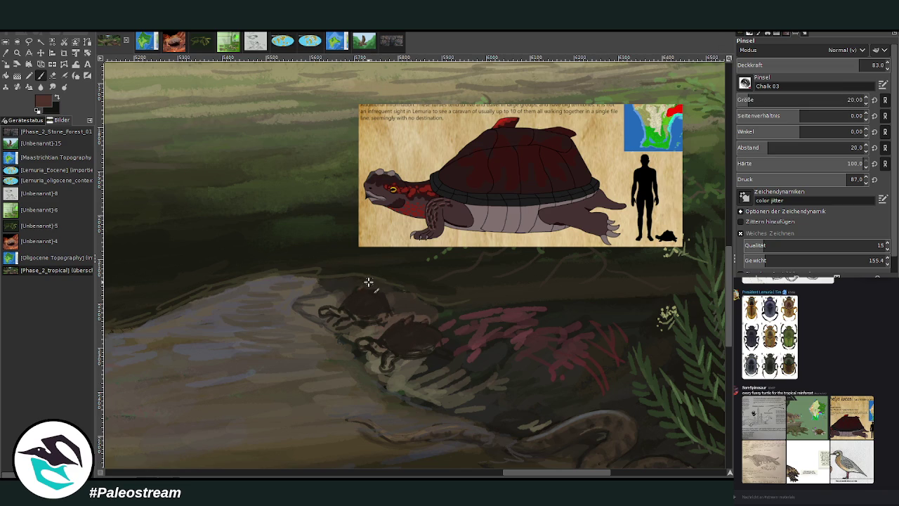
drag(357, 309, 339, 314)
drag(380, 354, 384, 349)
drag(376, 351, 387, 360)
Set brush opacity to 87.4, swap the paint colours and back, and enlarge the tortoise reference sheet.
click(865, 65)
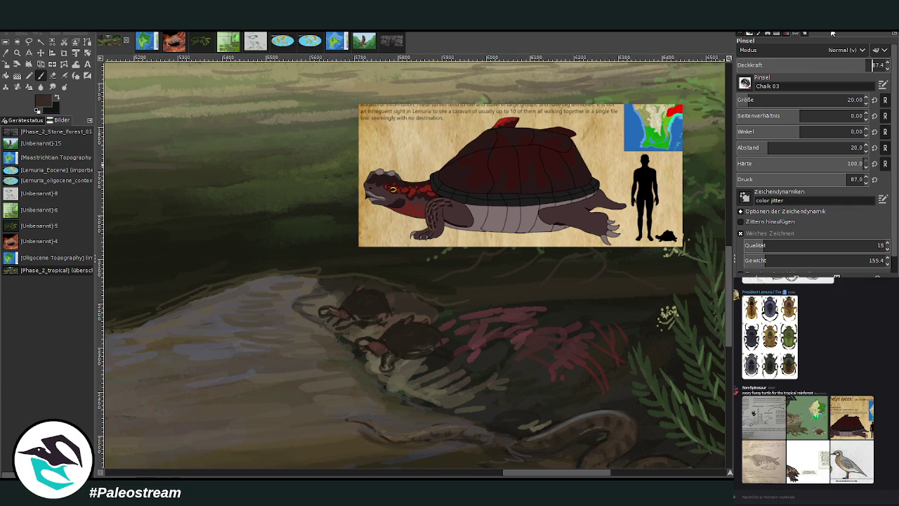
key(Return)
key(x)
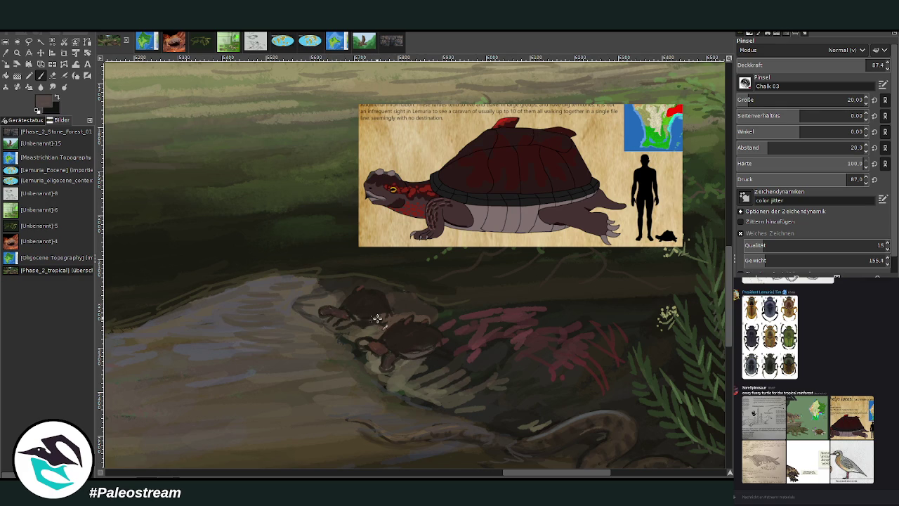
key(x)
click(753, 413)
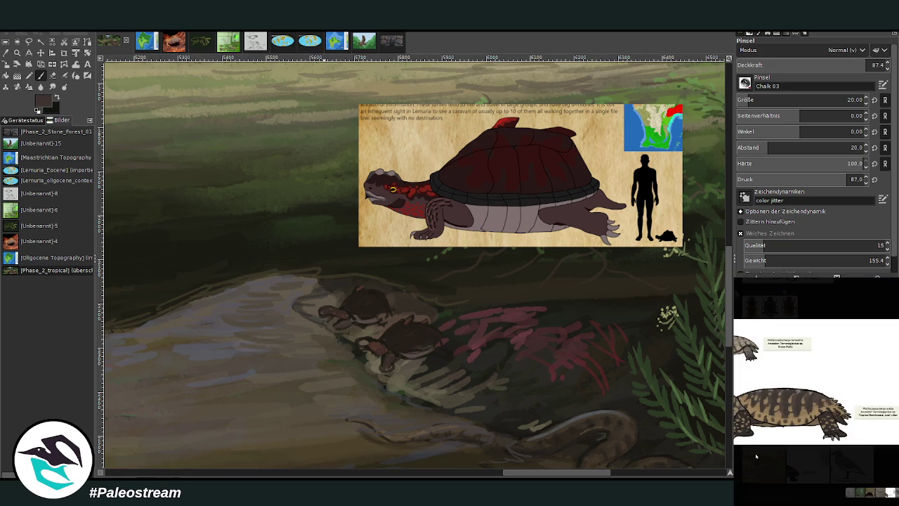
key(Escape)
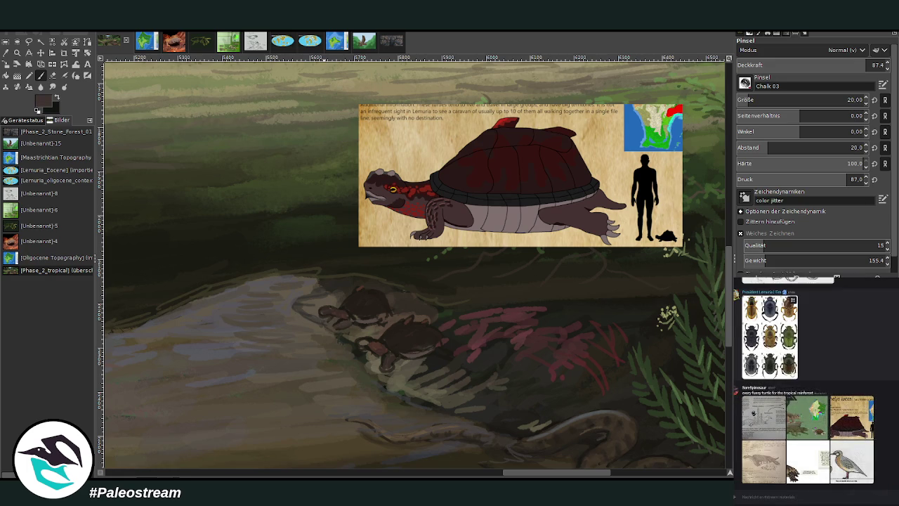
click(752, 432)
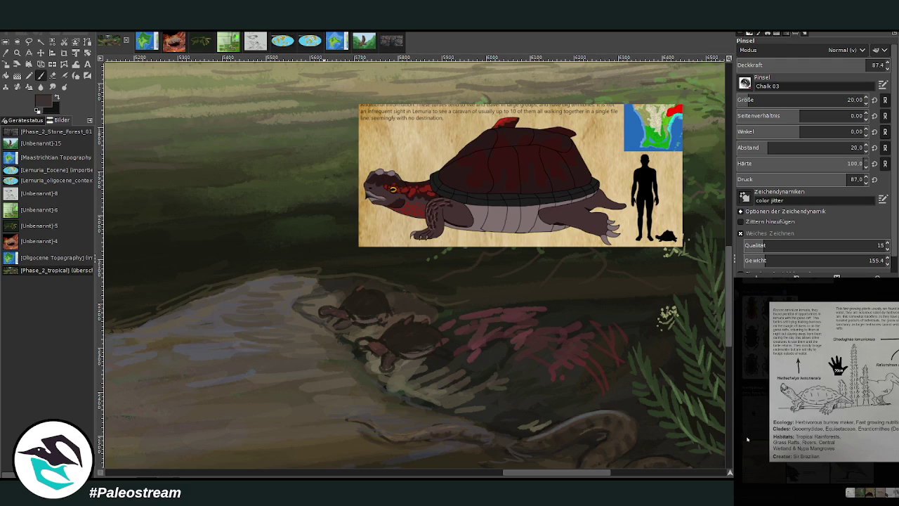
key(Escape)
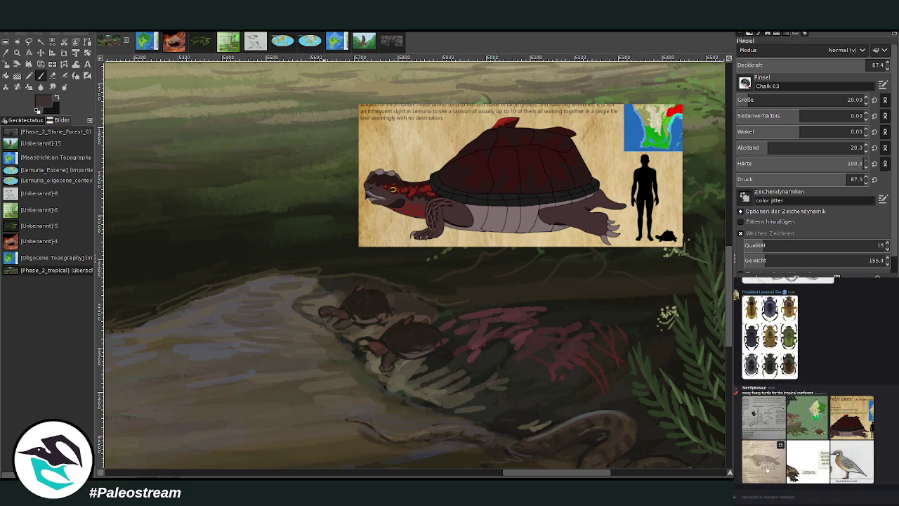
click(868, 445)
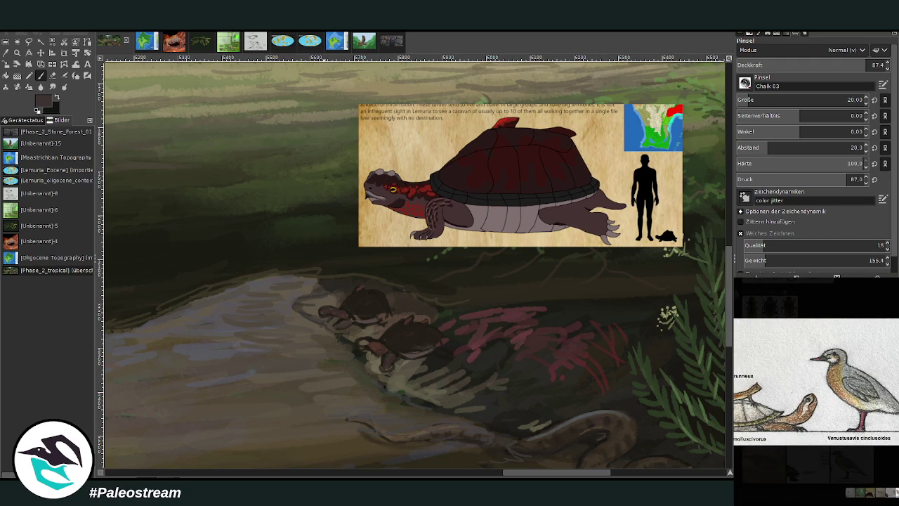
key(Escape)
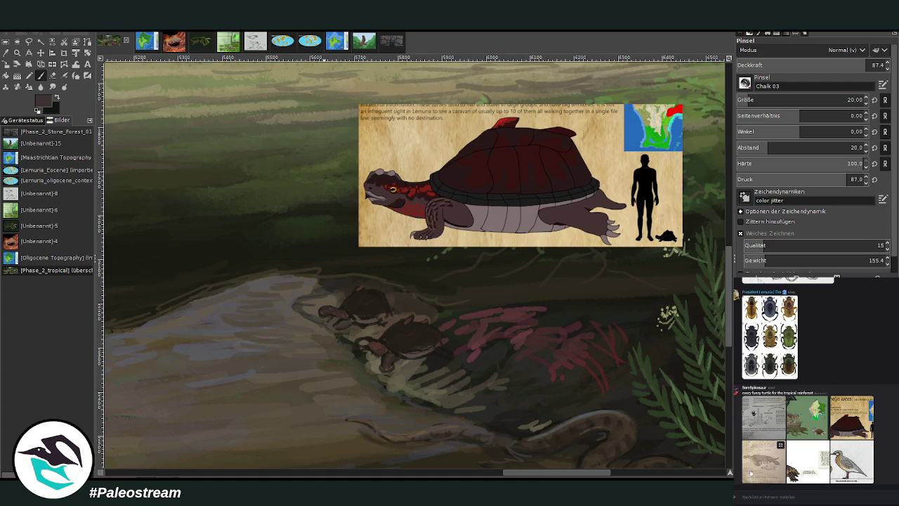
click(798, 474)
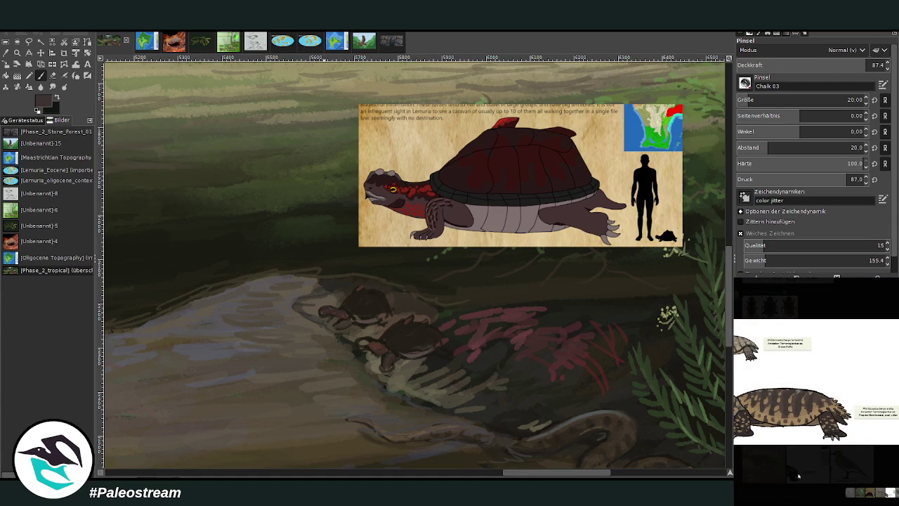
click(798, 476)
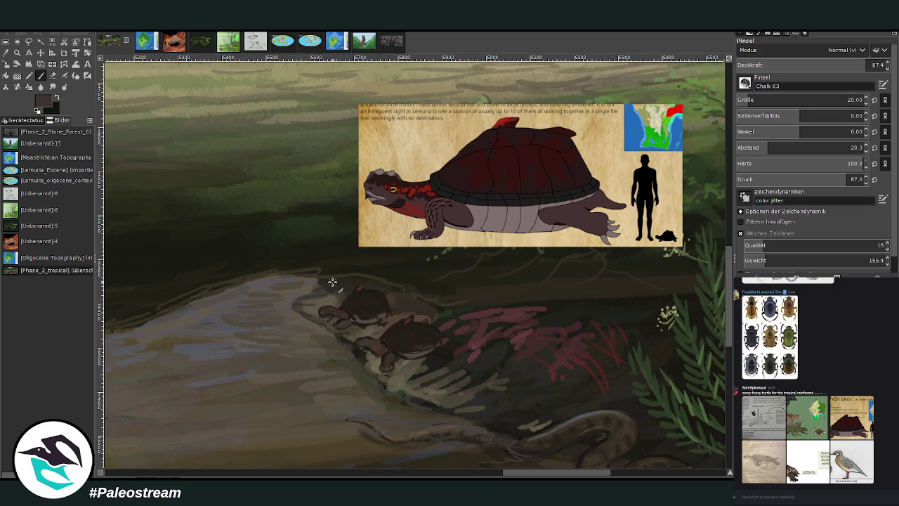
ctrl+click(716, 281)
Shade the lower turtle's shell darker with a light brown-grey at 94.1 opacity.
ctrl+click(712, 287)
ctrl+click(711, 278)
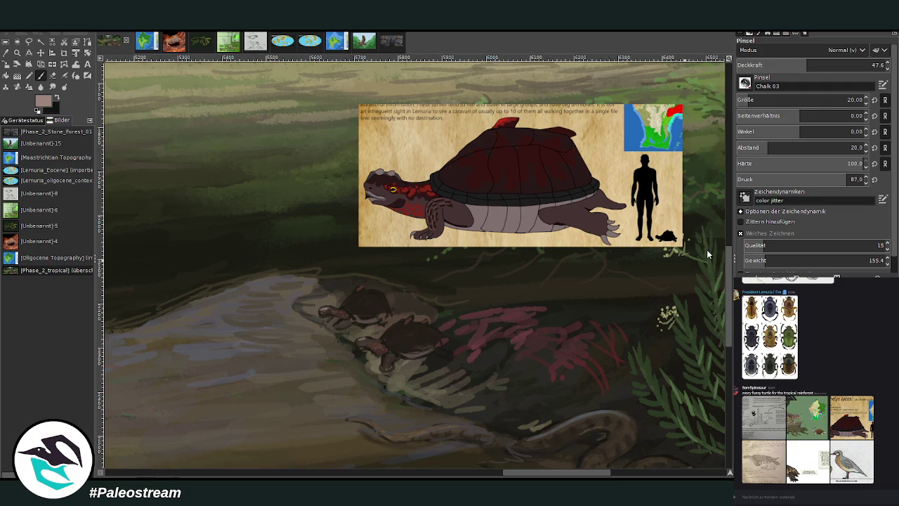
click(786, 66)
drag(394, 335, 416, 330)
At 22.7 opacity, add light chalk strokes to both shells and repaint the legs warmer brown.
click(769, 65)
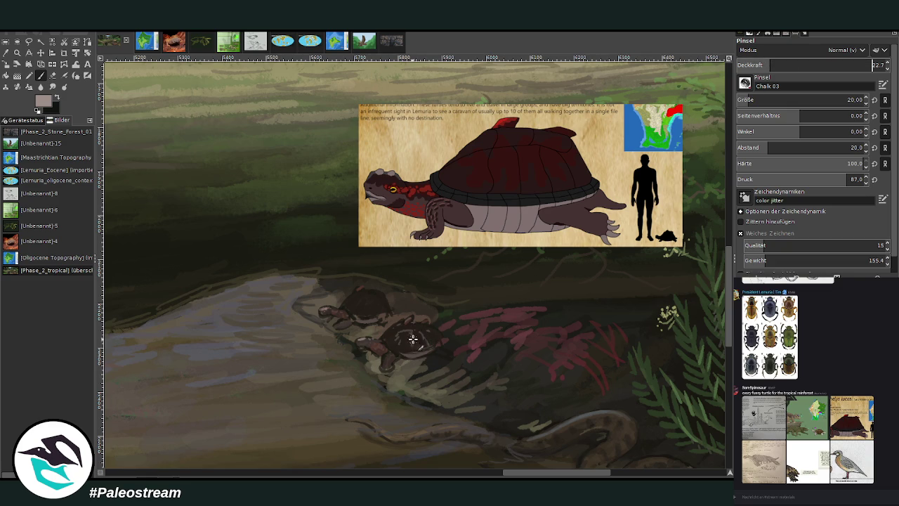
mouse_move(395, 344)
mouse_down()
mouse_move(427, 333)
mouse_move(396, 327)
mouse_up()
drag(352, 301, 365, 302)
drag(334, 328, 344, 323)
drag(387, 352, 385, 367)
mouse_move(373, 337)
mouse_down()
mouse_move(361, 341)
mouse_move(325, 311)
mouse_move(345, 291)
mouse_move(368, 300)
mouse_up()
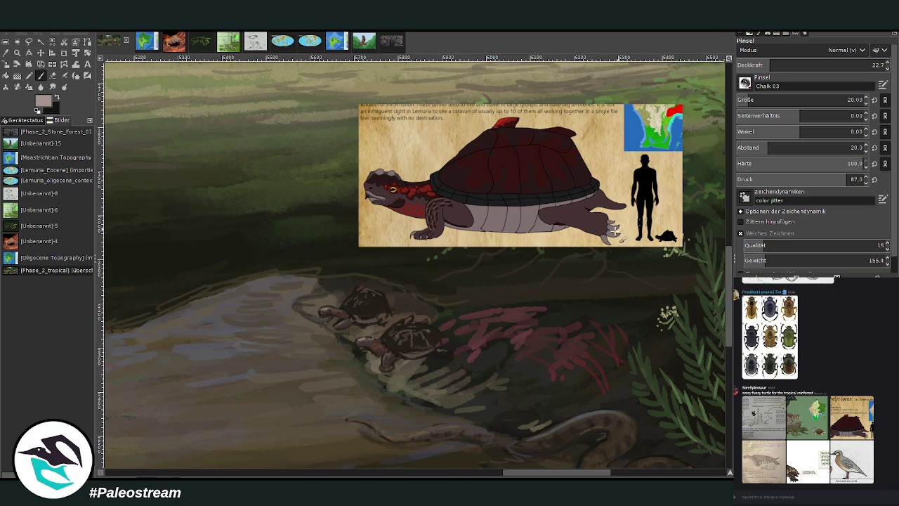
With a size-35 brush at 18 opacity, lay faint brownish-grey highlights over both turtle shells.
ctrl+click(705, 266)
click(797, 59)
drag(797, 59, 825, 62)
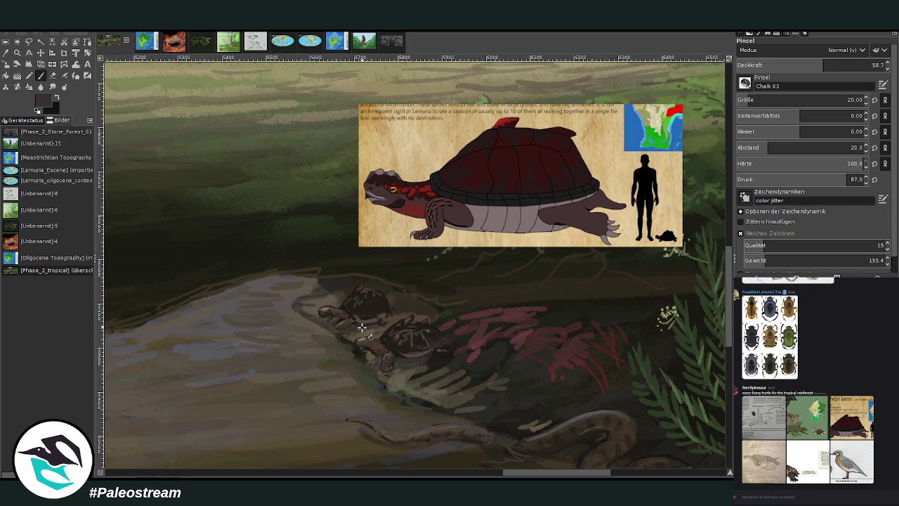
click(773, 100)
ctrl+click(393, 295)
click(762, 64)
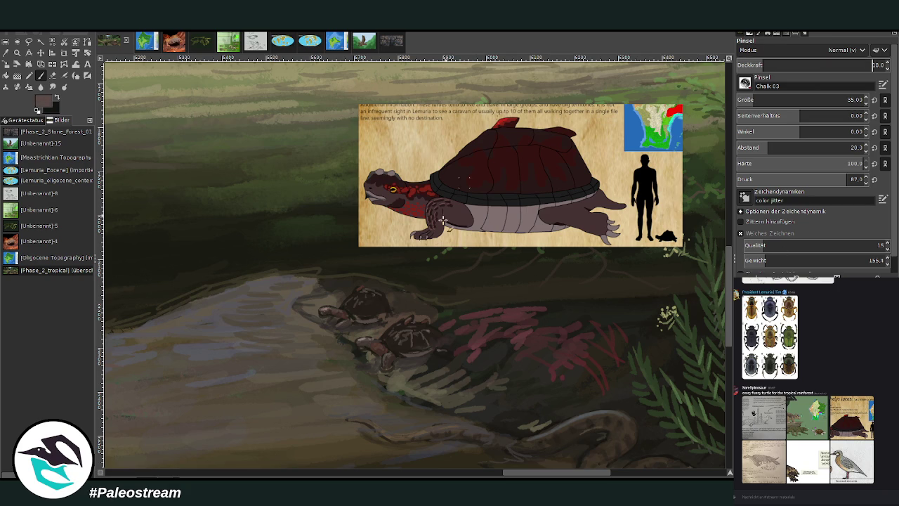
drag(401, 327, 422, 327)
drag(355, 297, 385, 302)
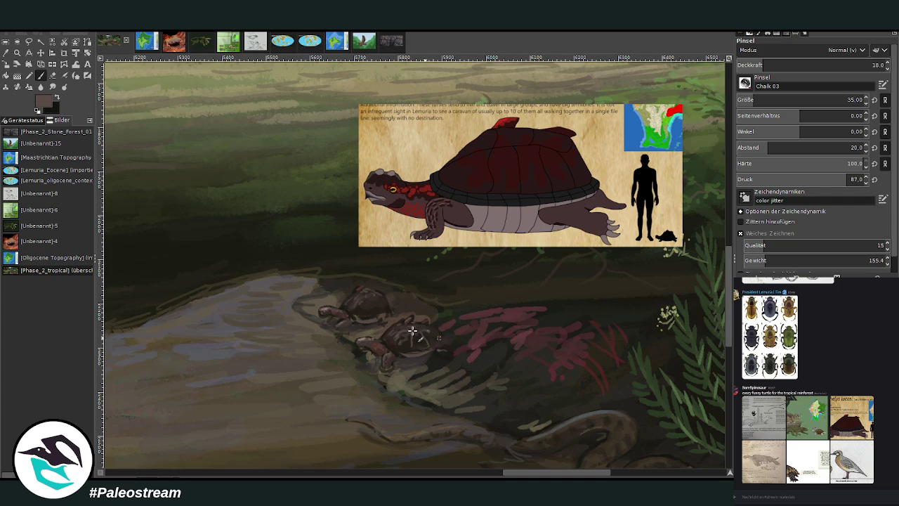
scroll(413, 330, down, 2)
scroll(412, 330, down, 3)
scroll(412, 330, down, 1)
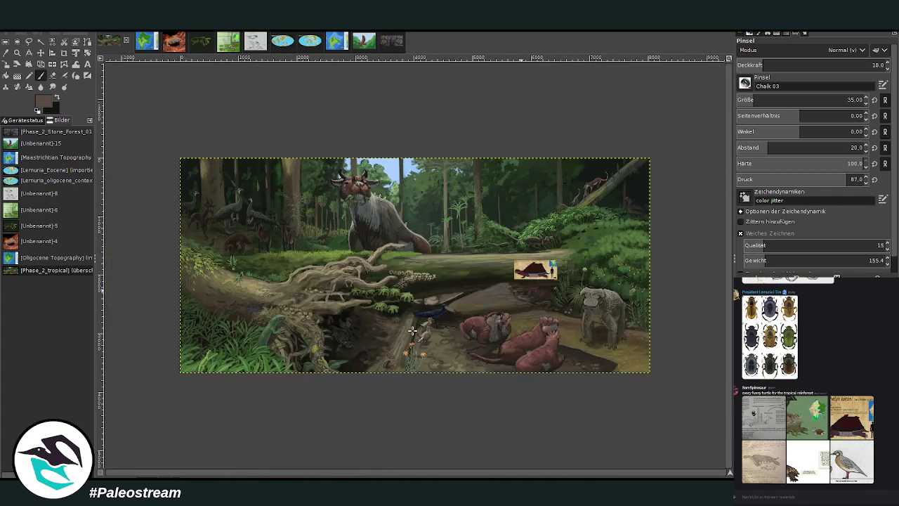
key(z)
drag(358, 197, 555, 355)
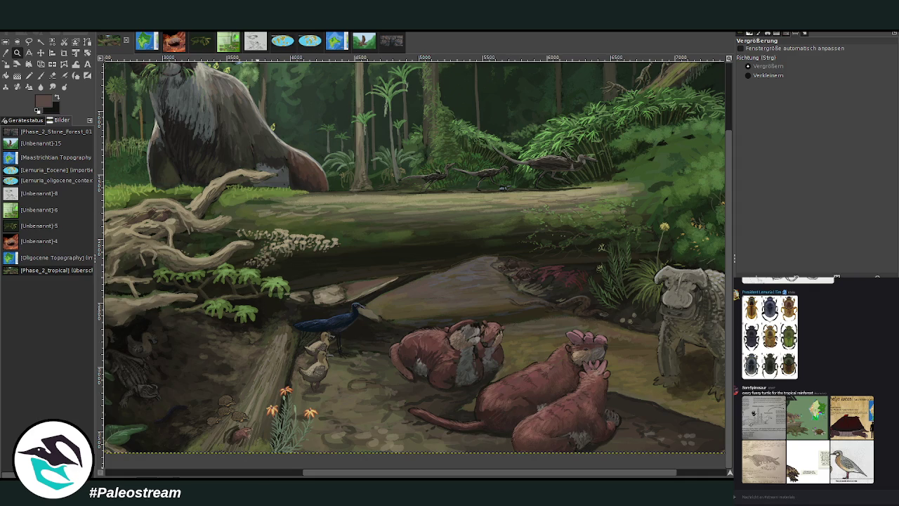
mouse_move(763, 418)
click(807, 460)
drag(356, 474, 410, 476)
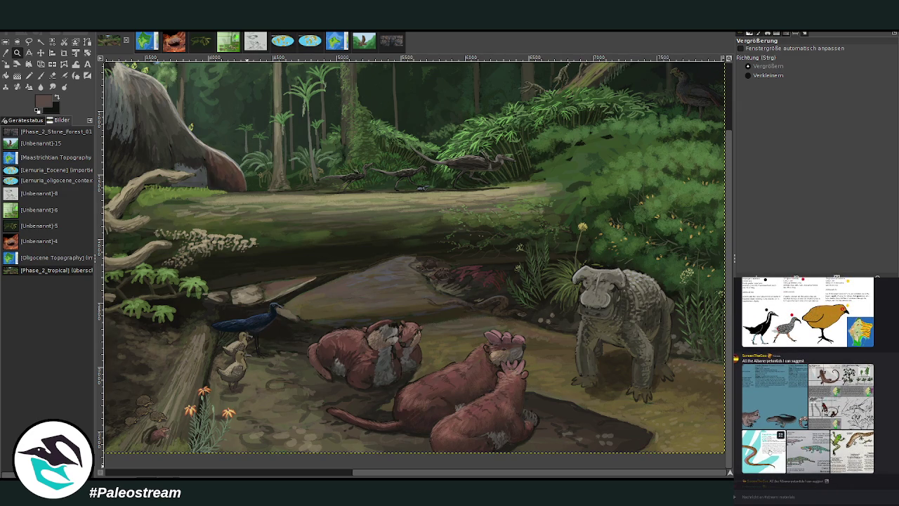
click(763, 446)
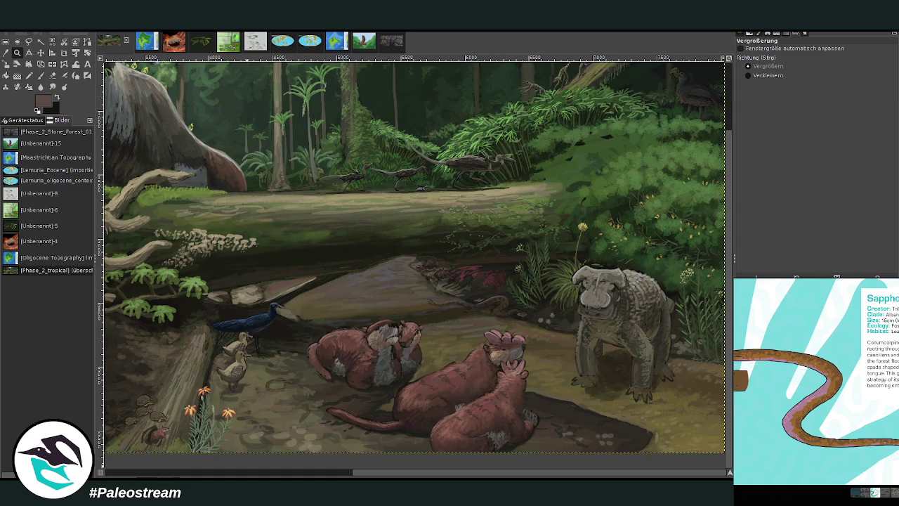
Pan to the left part of the painting and paste the tortoise reference sheet as a floating layer.
click(298, 472)
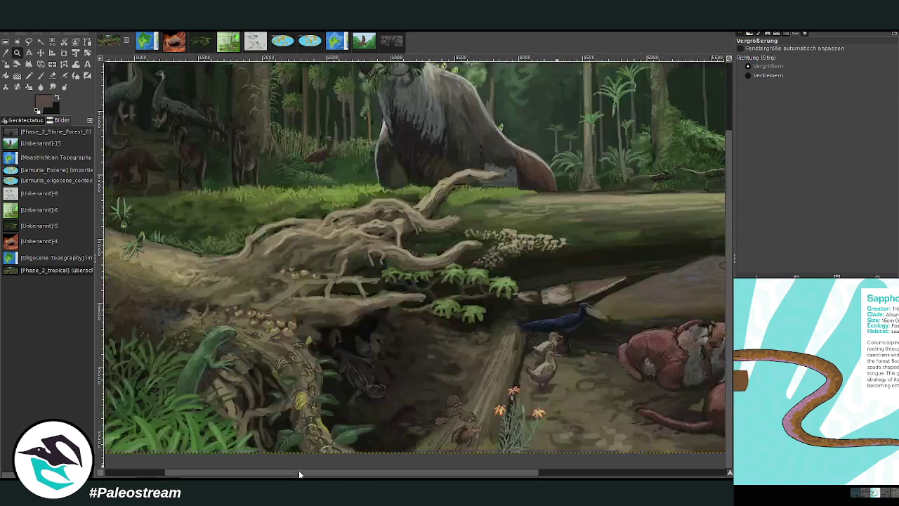
drag(298, 471, 485, 472)
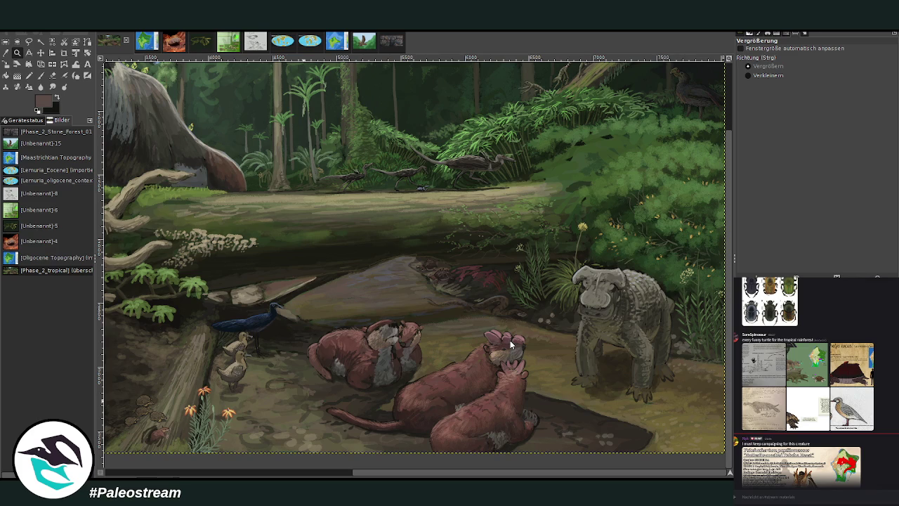
key(ctrl+v)
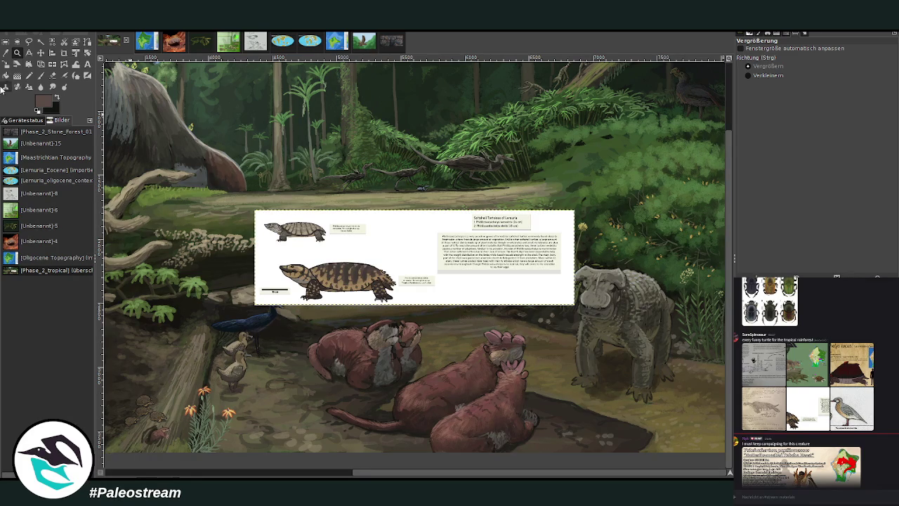
Zoom in and crop the pasted sheet down to the larger turtle and its label.
click(16, 54)
drag(243, 190, 477, 330)
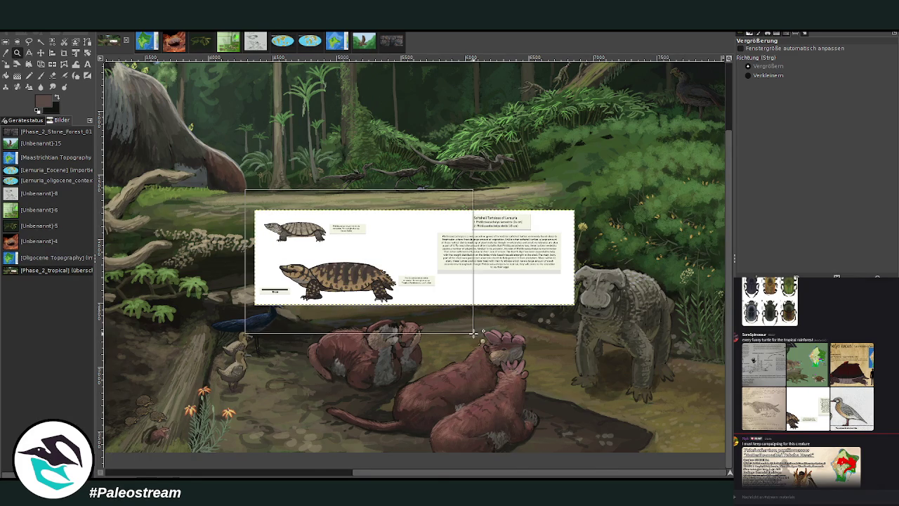
click(64, 52)
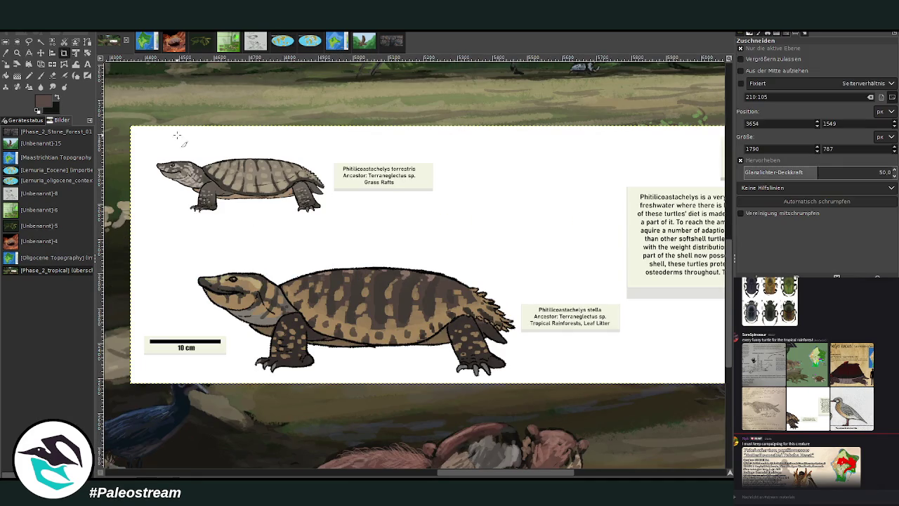
drag(148, 133, 454, 226)
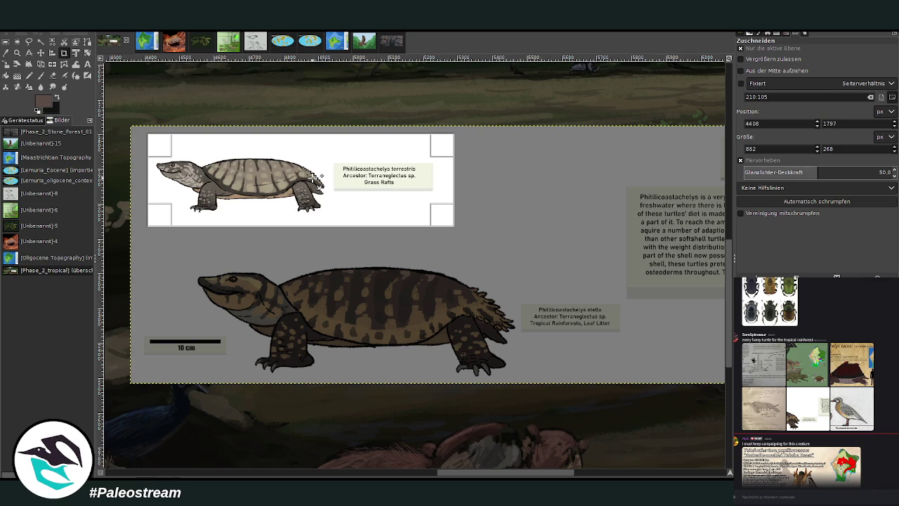
drag(447, 214, 629, 362)
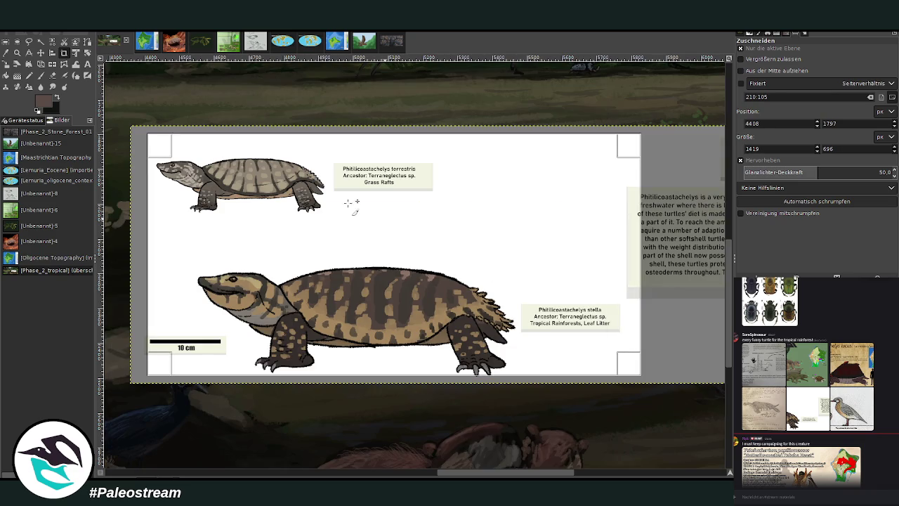
drag(150, 137, 151, 261)
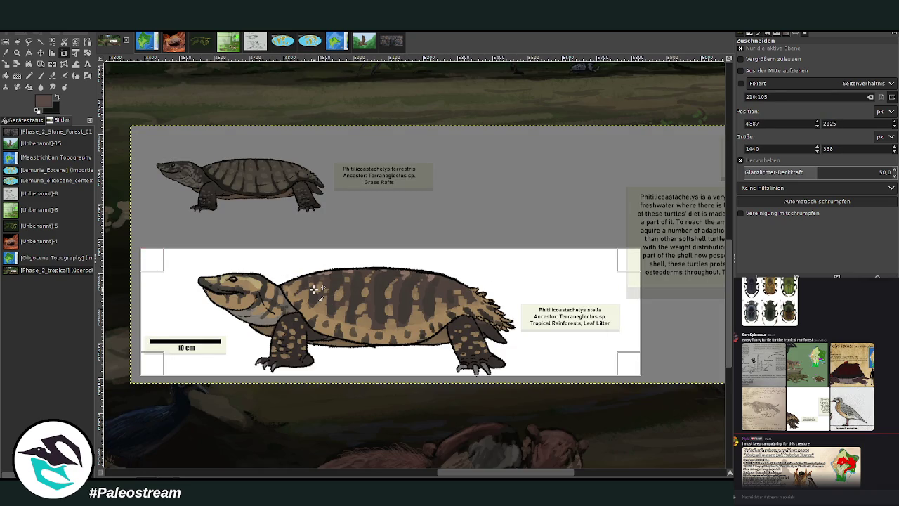
key(Return)
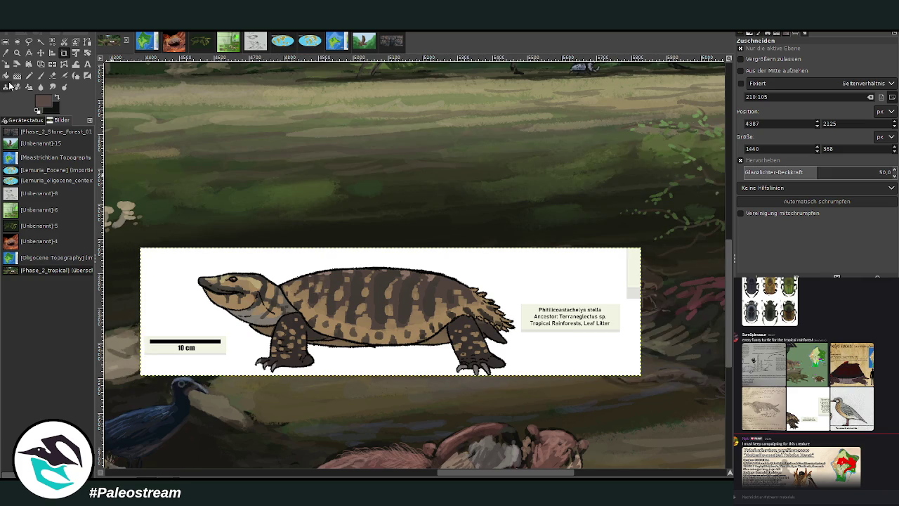
Scale the turtle card down to sit above the otters, then zoom in on both.
click(5, 63)
mouse_move(259, 305)
mouse_down()
mouse_move(375, 333)
mouse_move(373, 326)
mouse_up()
scroll(373, 326, down, 5)
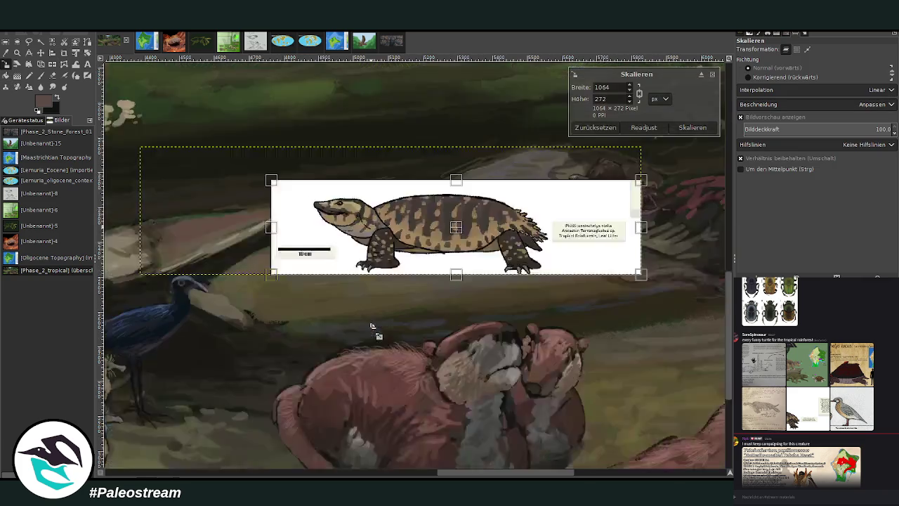
scroll(415, 476, right, 2)
scroll(472, 476, right, 3)
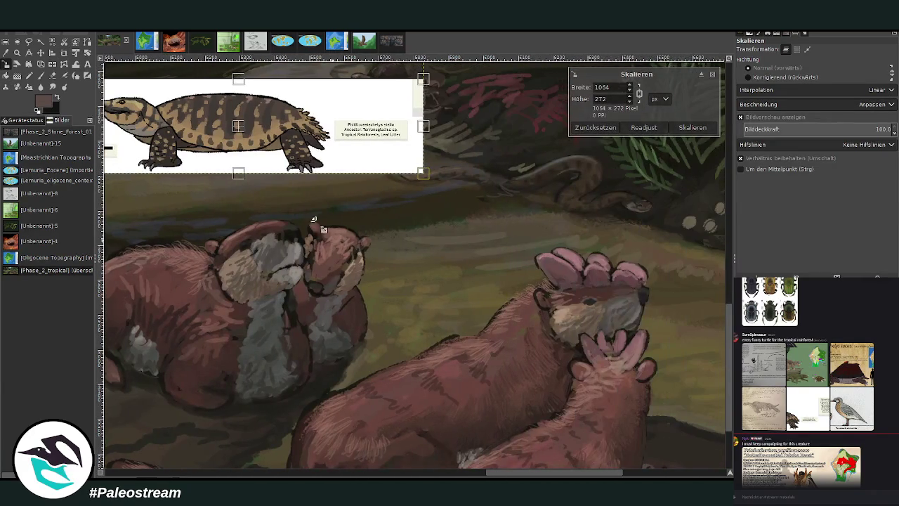
mouse_move(239, 125)
mouse_down()
mouse_move(509, 243)
mouse_move(509, 151)
mouse_up()
drag(689, 105, 645, 116)
click(693, 127)
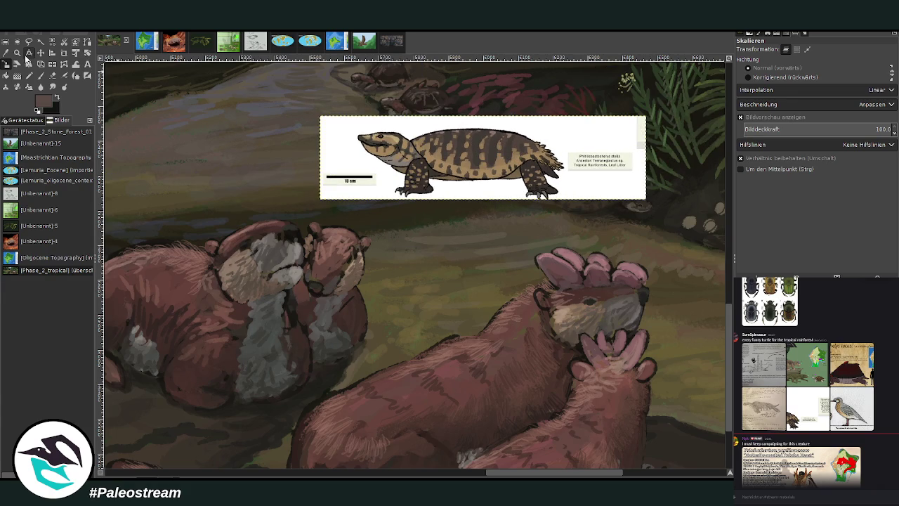
click(18, 53)
drag(124, 101, 683, 381)
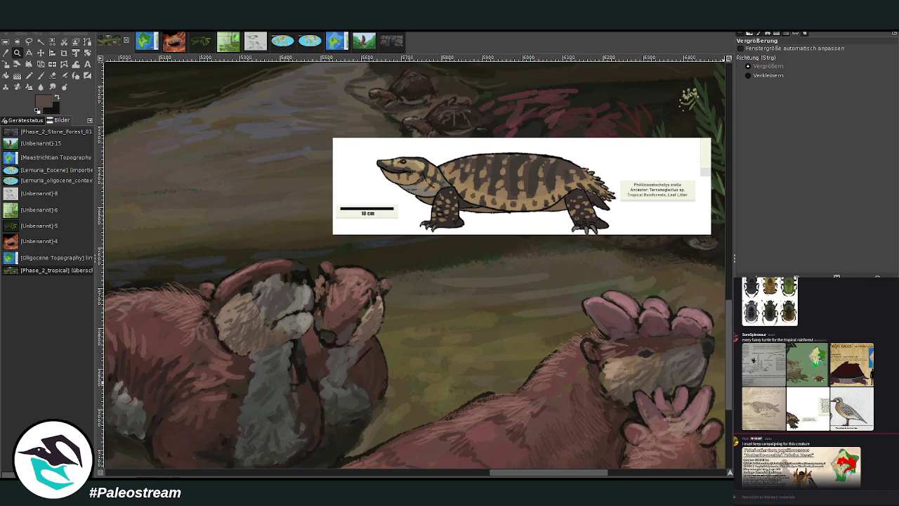
With the Chalk 03 paintbrush in a dark colour, outline the otters' faces, noses and jaws, raising opacity to 88.
click(40, 75)
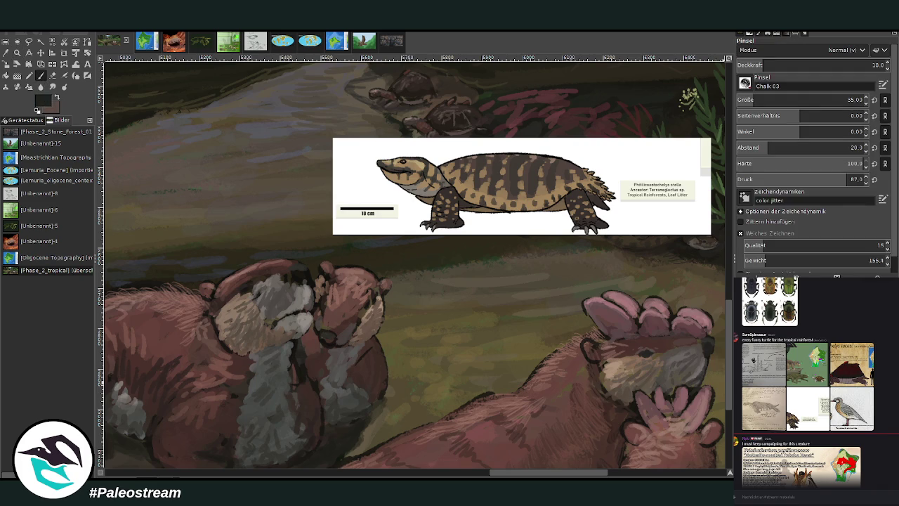
click(845, 65)
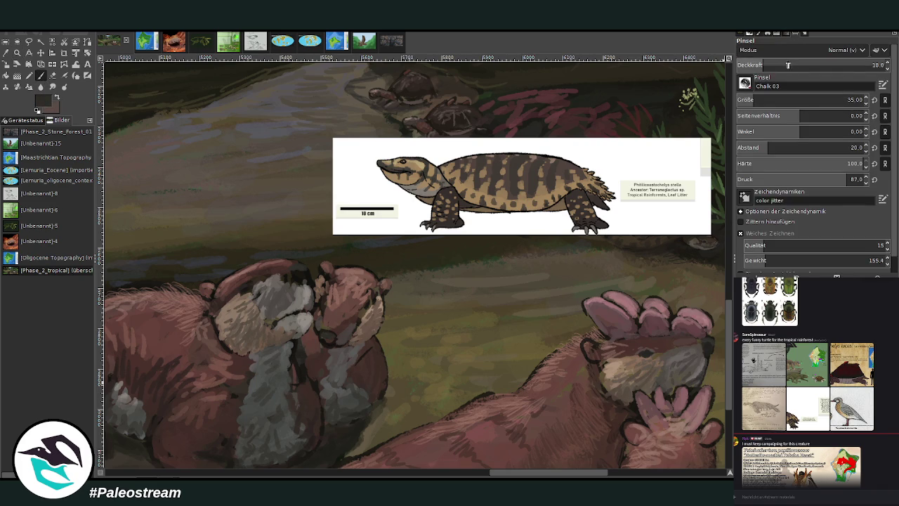
scroll(757, 99, up, 1)
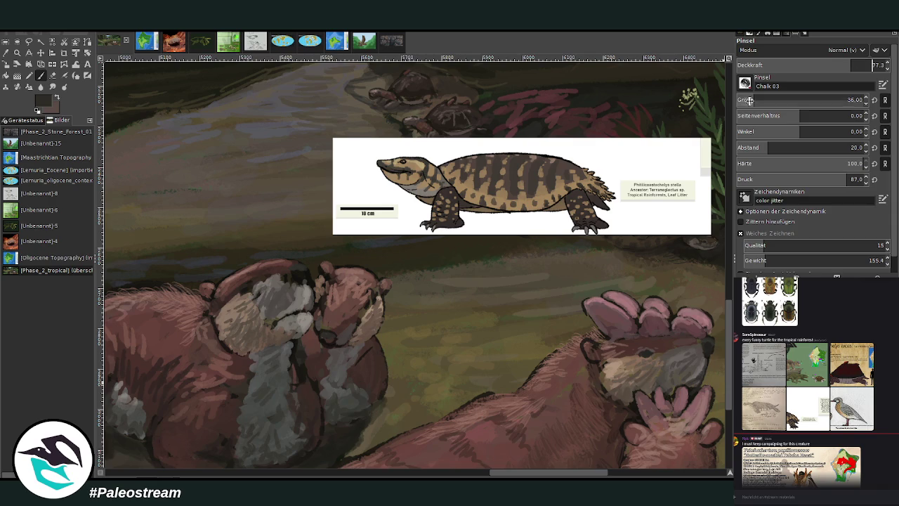
key(z)
key(p)
ctrl+click(708, 296)
mouse_move(297, 305)
mouse_down()
mouse_move(317, 317)
mouse_move(274, 314)
mouse_move(335, 324)
mouse_move(266, 317)
mouse_up()
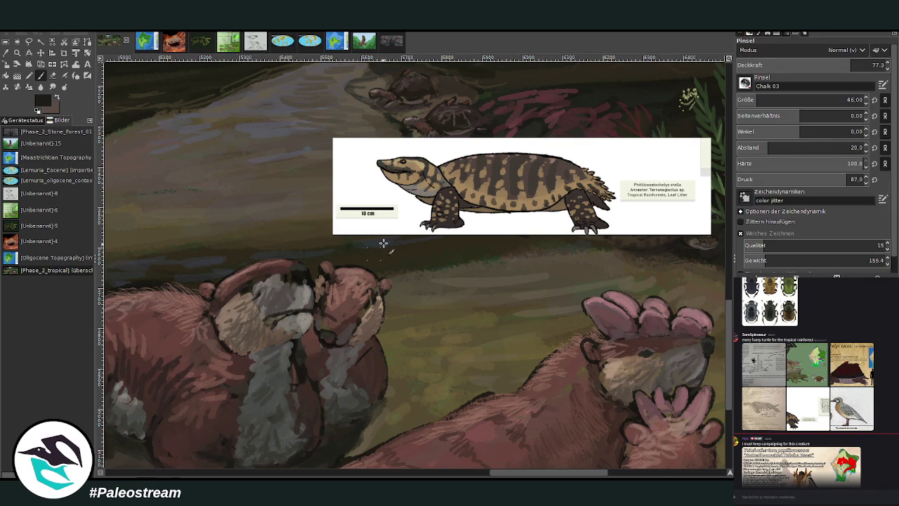
mouse_move(271, 289)
mouse_down()
mouse_move(260, 315)
mouse_move(267, 321)
mouse_move(252, 329)
mouse_up()
mouse_move(306, 311)
mouse_down()
mouse_move(321, 318)
mouse_move(312, 333)
mouse_move(288, 326)
mouse_move(333, 317)
mouse_up()
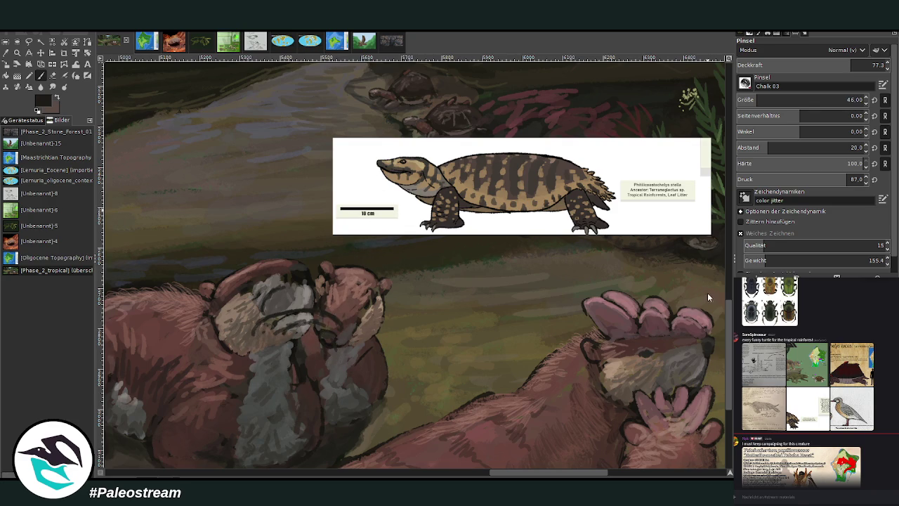
drag(836, 64, 849, 64)
At brush size 35, sample greys and fill the otter's head band in dark grey.
drag(801, 100, 790, 99)
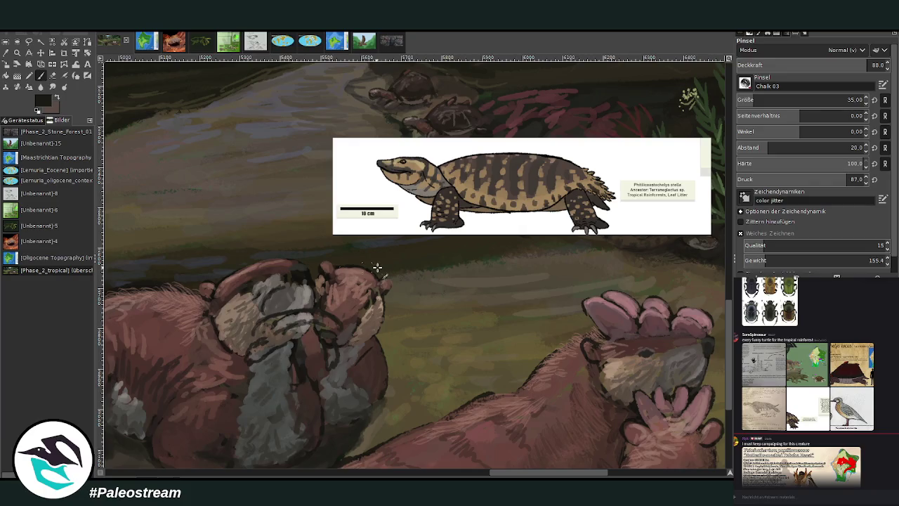
mouse_move(298, 329)
mouse_down()
mouse_move(311, 347)
mouse_move(303, 357)
mouse_move(313, 339)
mouse_up()
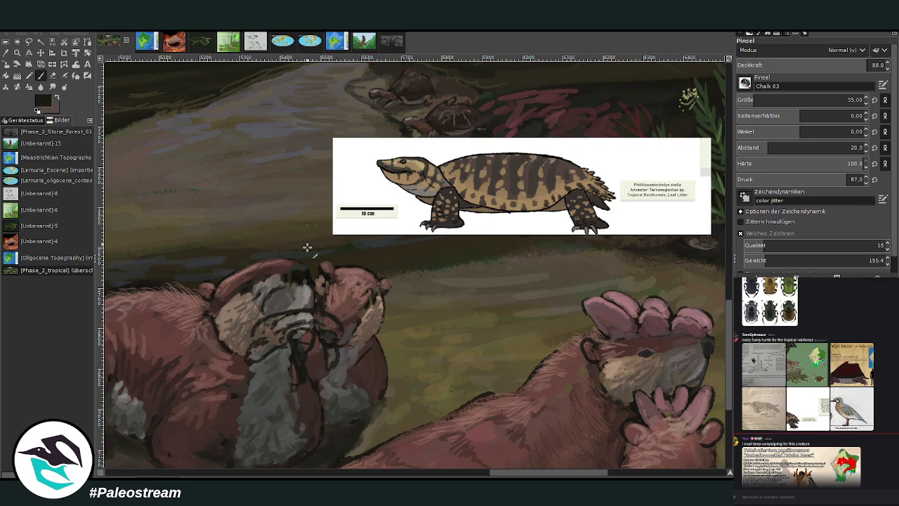
ctrl+click(304, 298)
ctrl+click(304, 291)
ctrl+click(316, 307)
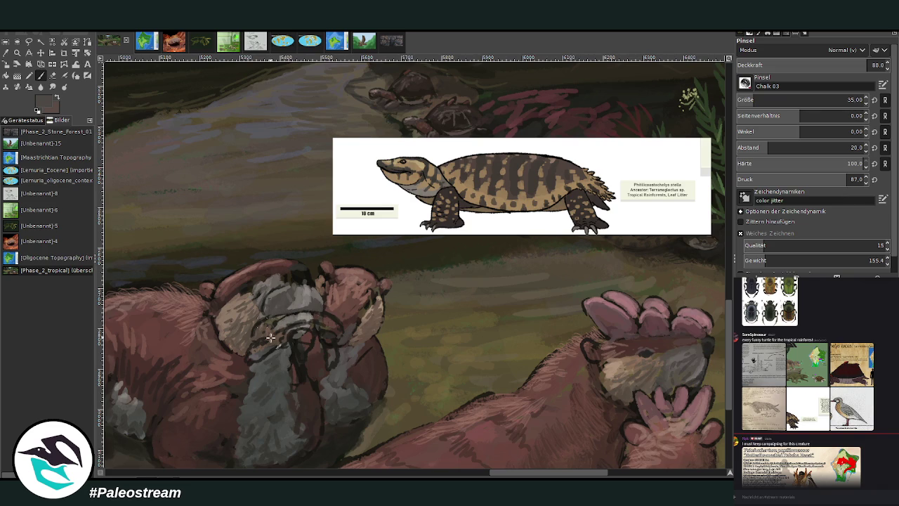
ctrl+click(514, 174)
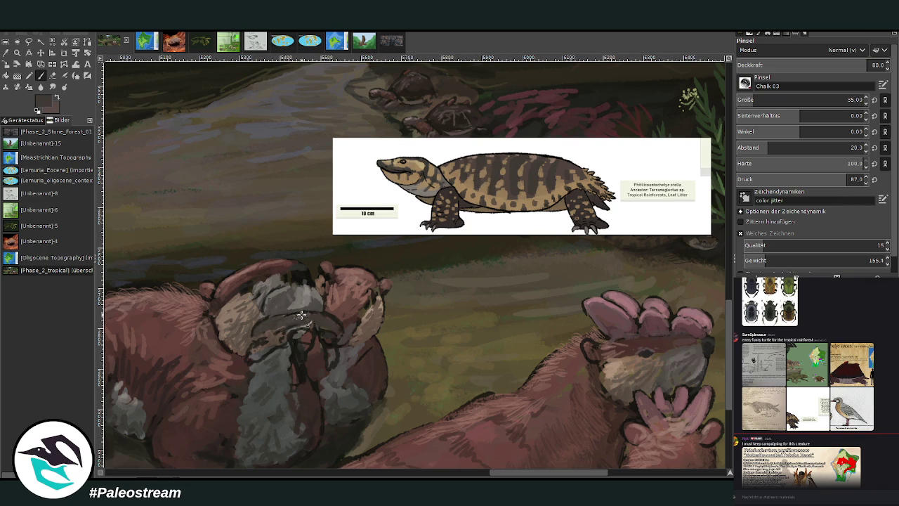
drag(320, 312, 289, 317)
Paint light tan markings across the head band at about 63 opacity, redoing one stroke.
ctrl+click(486, 185)
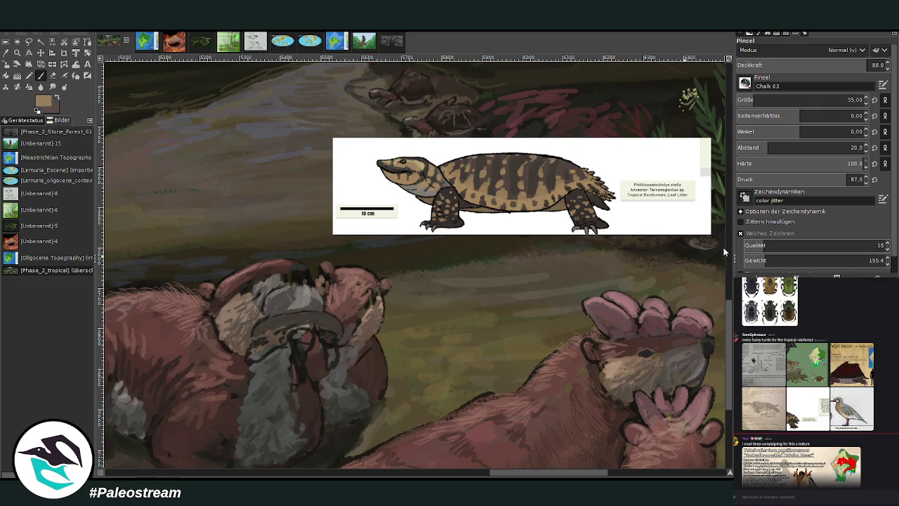
drag(810, 68, 829, 64)
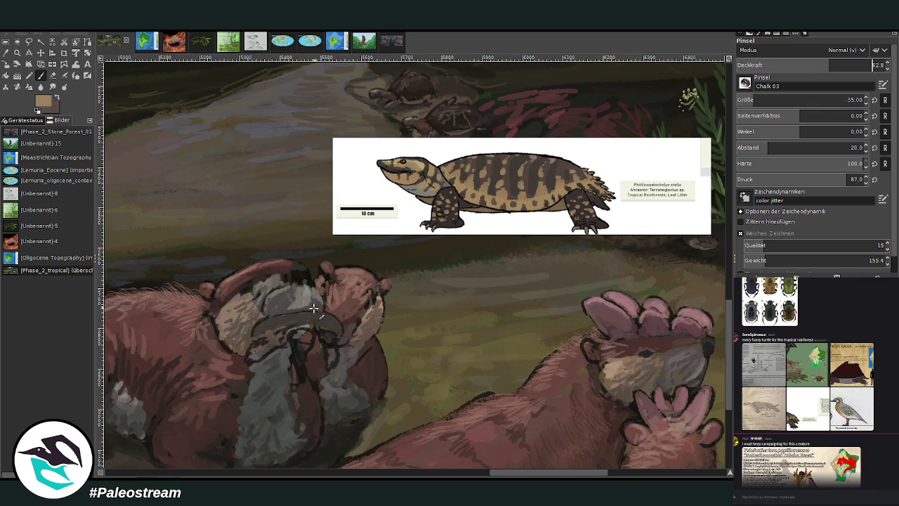
drag(281, 328, 318, 320)
key(ctrl+z)
drag(286, 323, 340, 328)
mouse_move(272, 326)
mouse_down()
mouse_move(278, 321)
mouse_move(259, 332)
mouse_move(321, 326)
mouse_move(261, 335)
mouse_move(273, 316)
mouse_up()
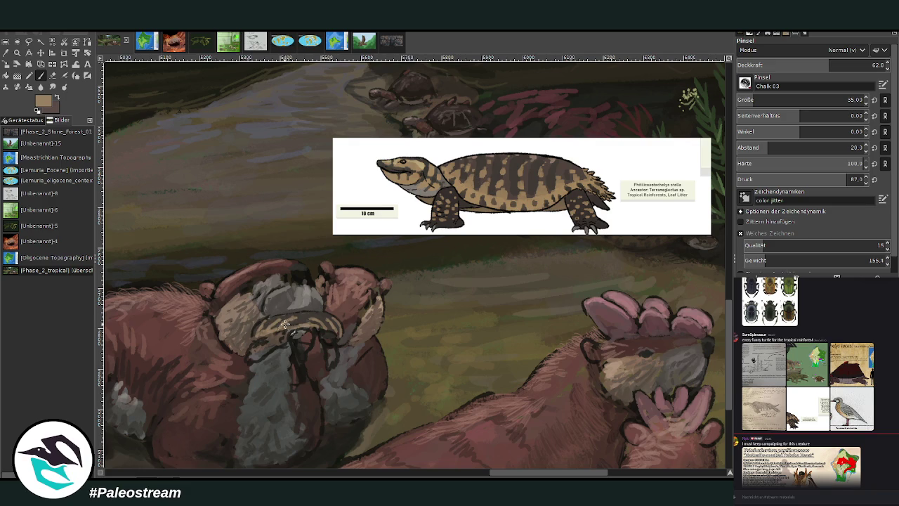
ctrl+click(448, 195)
Add dark brown to the otter's head and paw, then tan to the little turtle's head at about 88 opacity.
mouse_move(267, 340)
mouse_down()
mouse_move(284, 342)
mouse_move(259, 350)
mouse_up()
mouse_move(326, 340)
mouse_down()
mouse_move(321, 358)
mouse_move(336, 367)
mouse_up()
ctrl+click(467, 198)
click(840, 66)
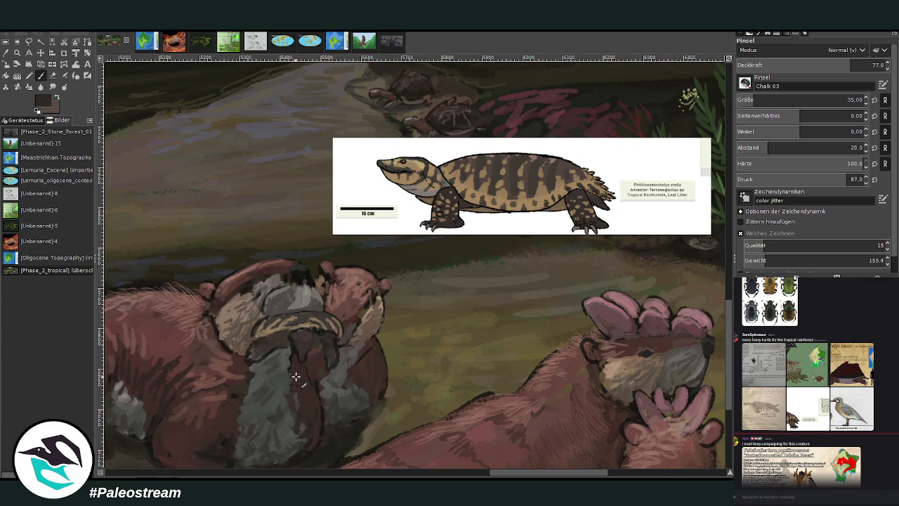
ctrl+click(422, 163)
click(871, 64)
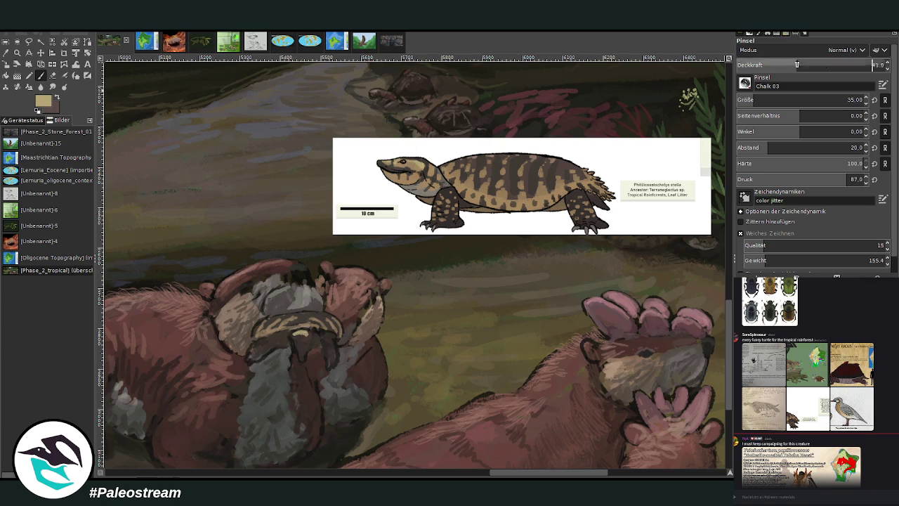
mouse_move(297, 340)
mouse_down()
mouse_move(304, 332)
mouse_move(333, 348)
mouse_move(327, 338)
mouse_up()
drag(259, 346, 276, 336)
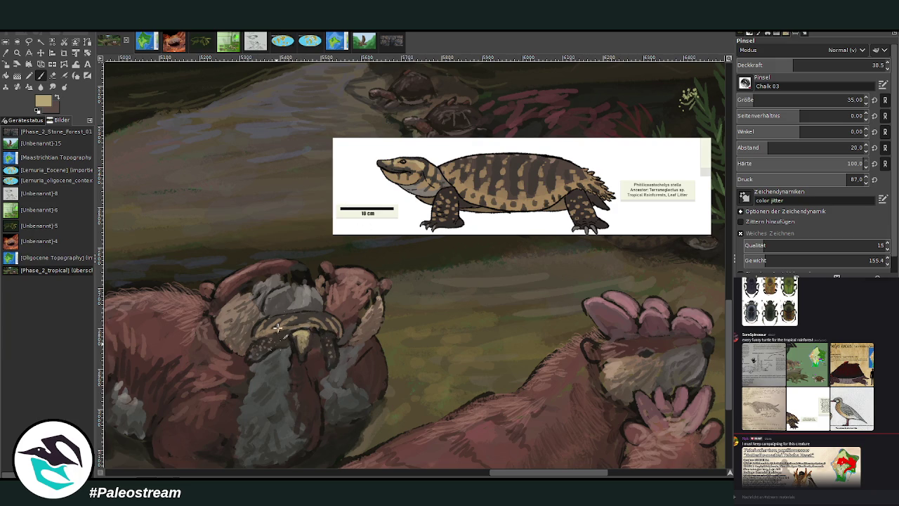
Darken the little turtle's yellowish head with dark grey sampled from the reference, lowering opacity to about 47.
click(847, 64)
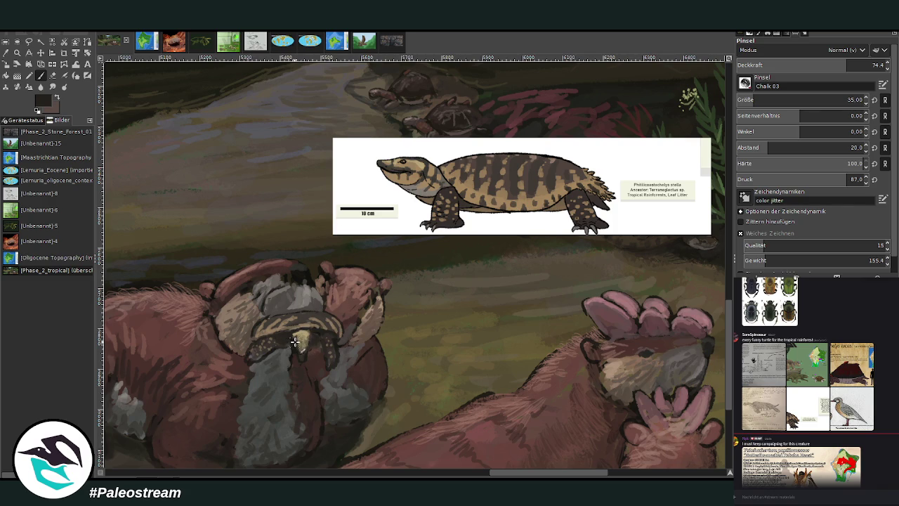
ctrl+click(389, 165)
drag(297, 346, 297, 336)
drag(825, 65, 802, 65)
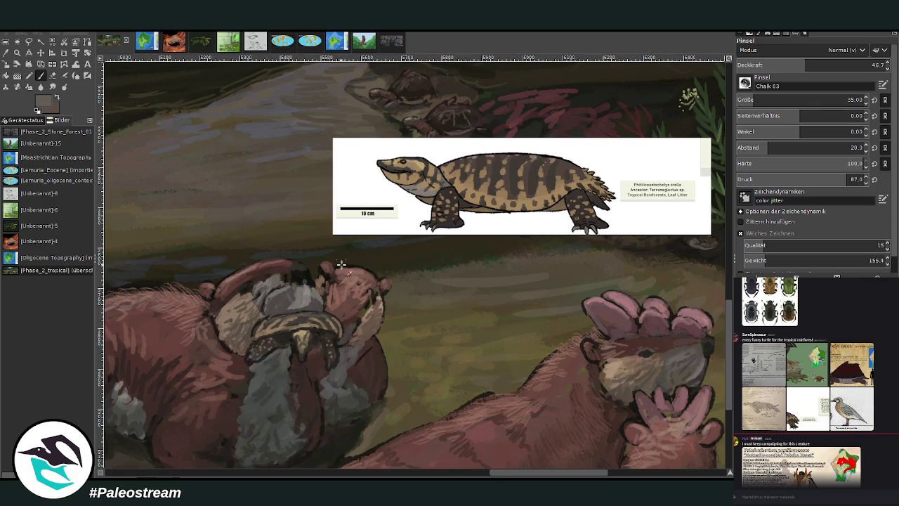
ctrl+click(421, 191)
Scrub grey-brown over the little turtle's head and shell, streaking it at about 69 opacity.
ctrl+click(288, 307)
ctrl+click(706, 285)
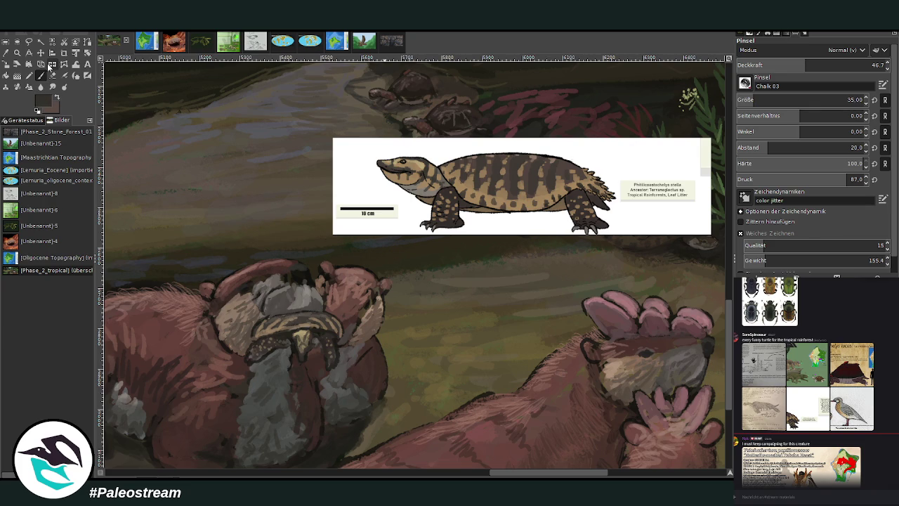
drag(312, 310, 290, 310)
click(842, 65)
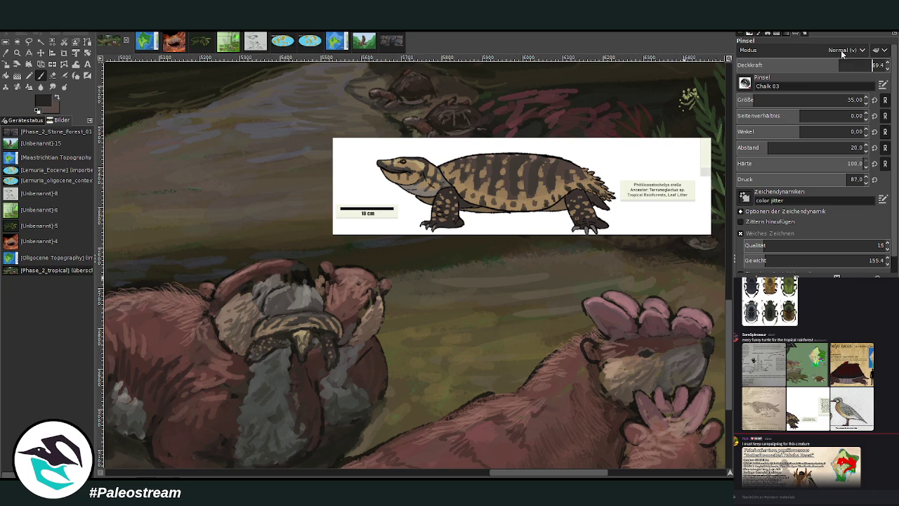
drag(288, 313, 262, 319)
Sample greys and the otters' reddish-brown and greyish-pink fur tones from the painting.
ctrl+click(307, 302)
ctrl+click(300, 312)
ctrl+click(285, 300)
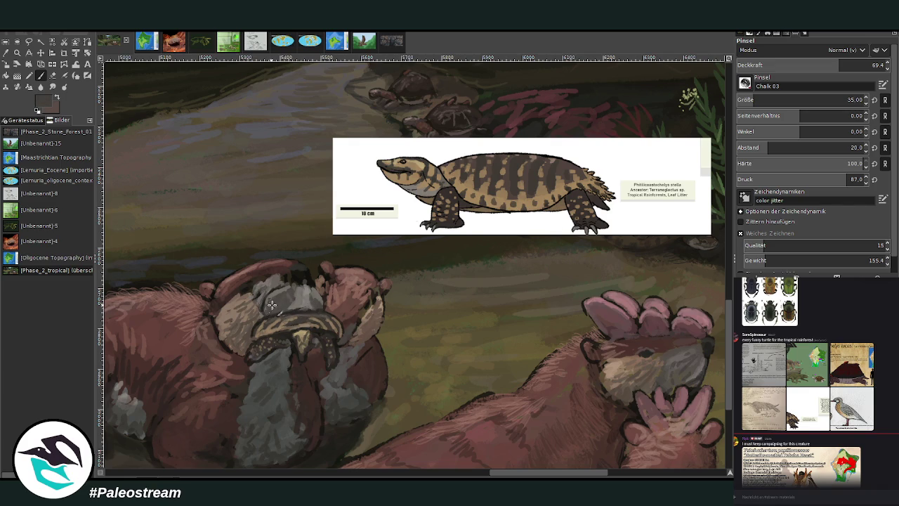
ctrl+click(595, 352)
ctrl+click(651, 282)
ctrl+click(725, 244)
ctrl+click(683, 255)
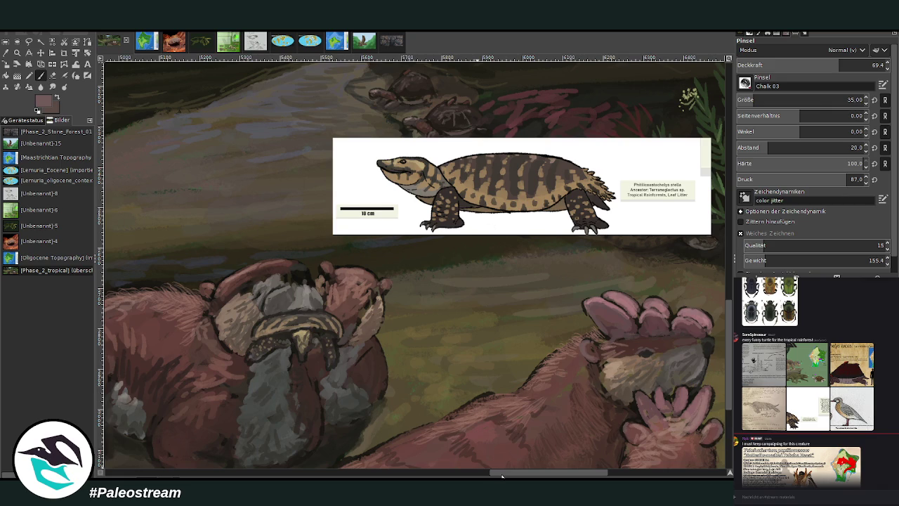
Repaint the grey patch beneath the turtle with reddish-brown otter fur.
drag(502, 474, 477, 473)
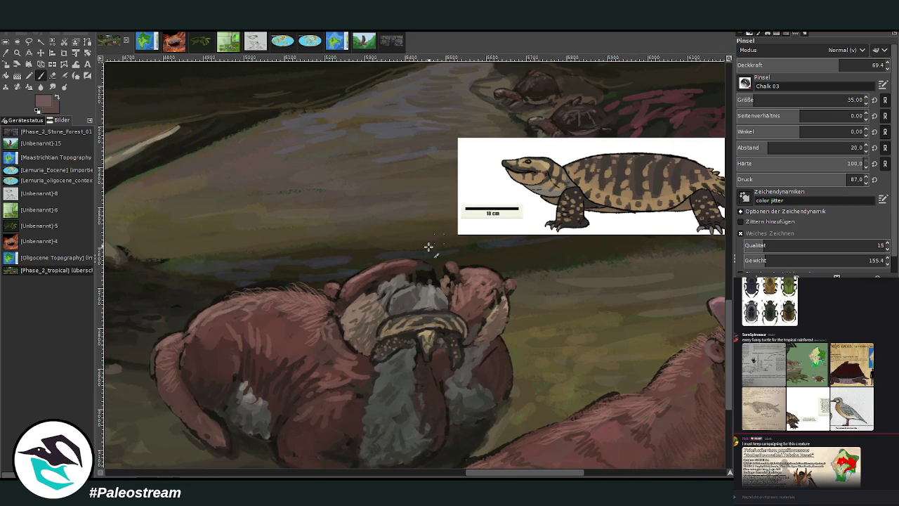
ctrl+click(361, 368)
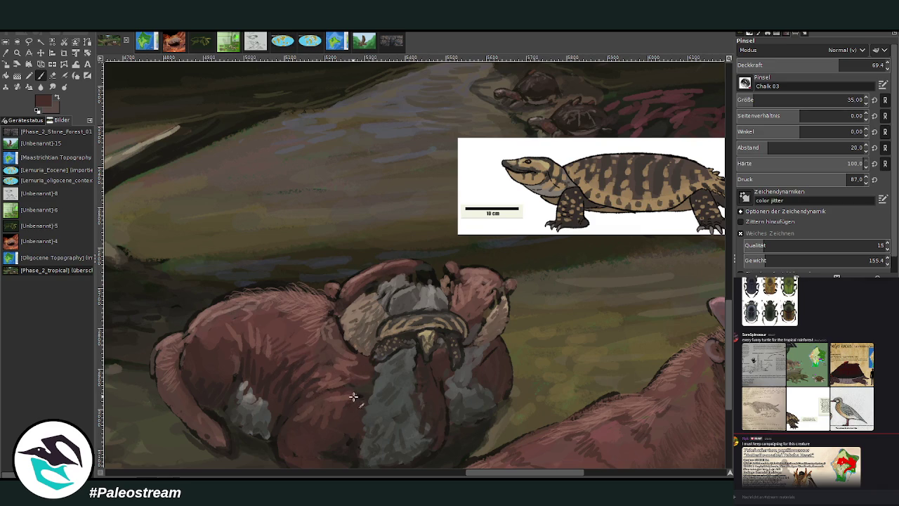
ctrl+click(288, 324)
mouse_move(439, 378)
mouse_down()
mouse_move(443, 411)
mouse_move(428, 371)
mouse_up()
ctrl+click(334, 304)
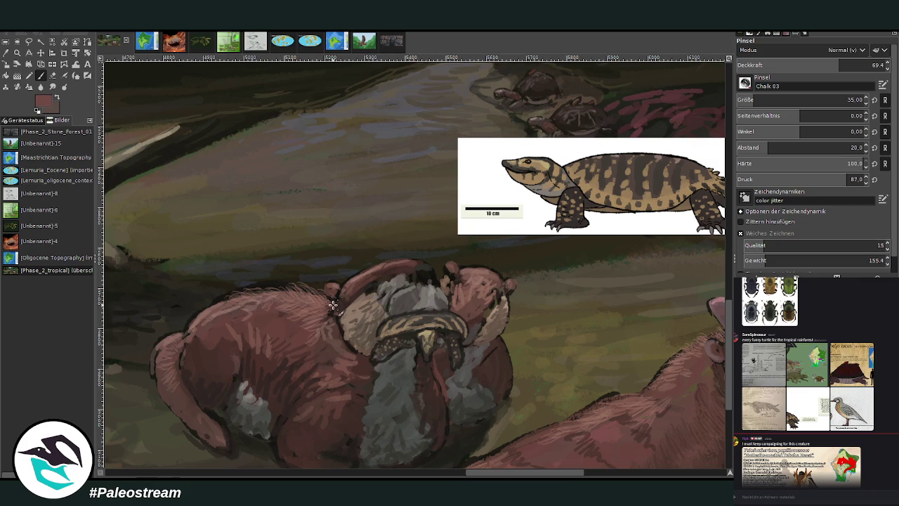
mouse_move(441, 380)
mouse_down()
mouse_move(422, 365)
mouse_move(447, 401)
mouse_up()
drag(431, 372, 438, 362)
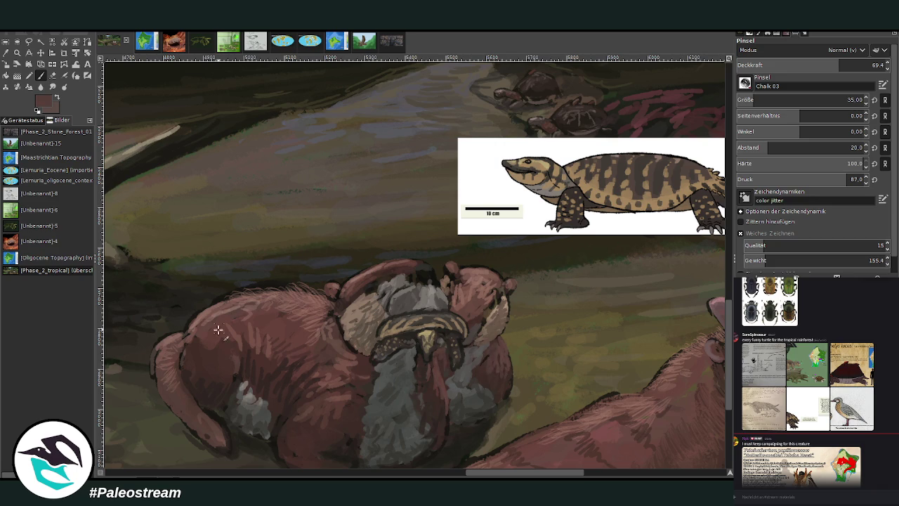
Smooth and touch up the curled otter's tail edge in reddish-brown, then sample greyish-brown ground tones.
ctrl+click(155, 365)
drag(156, 364, 155, 376)
ctrl+click(697, 243)
drag(219, 434, 211, 419)
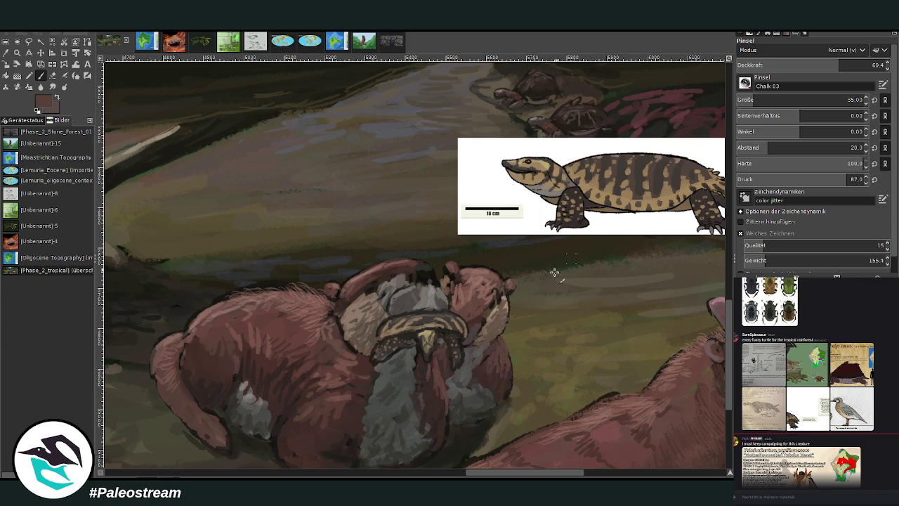
ctrl+click(608, 386)
ctrl+click(486, 450)
ctrl+click(497, 441)
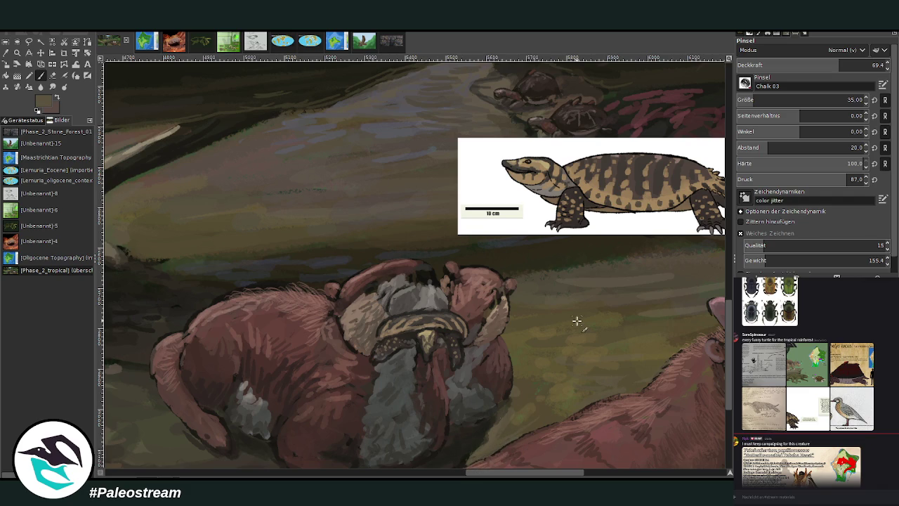
scroll(415, 270, down, 2)
scroll(414, 270, down, 2)
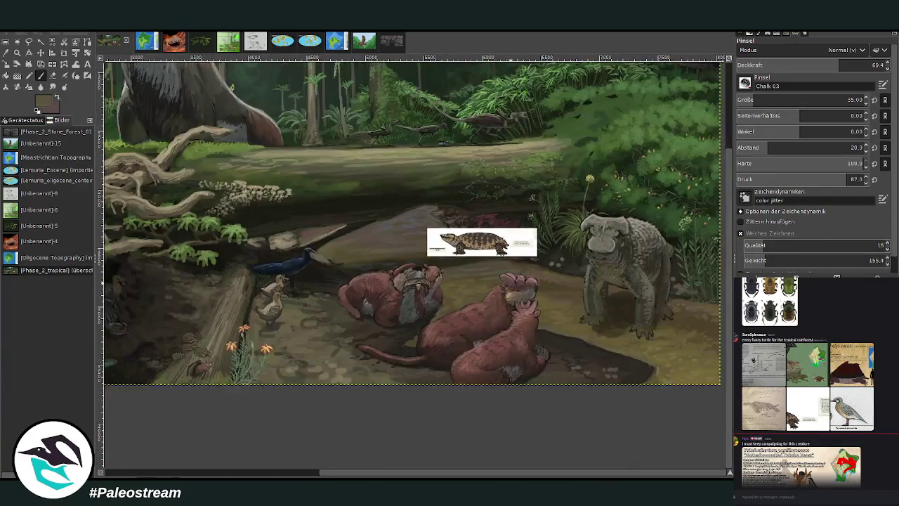
Delete the turtle reference card, clear the selection and zoom so the painting fills the window.
key(Delete)
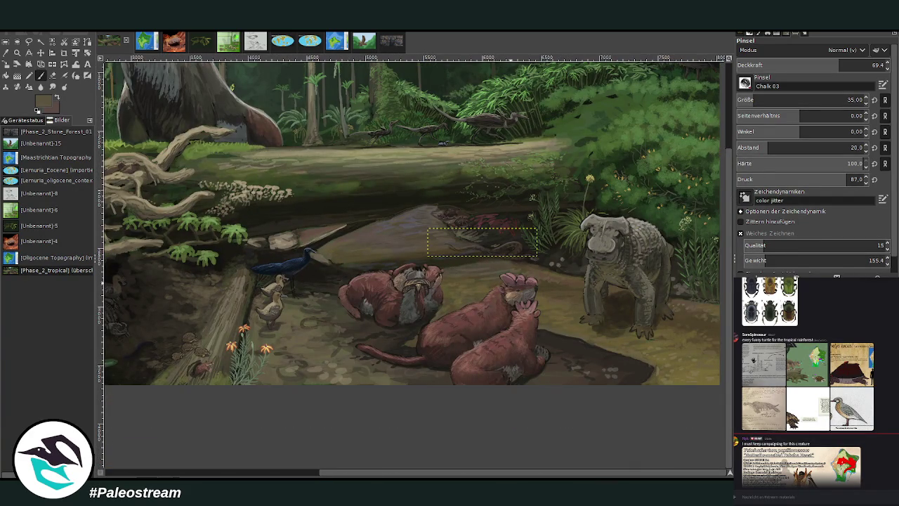
key(ctrl+h)
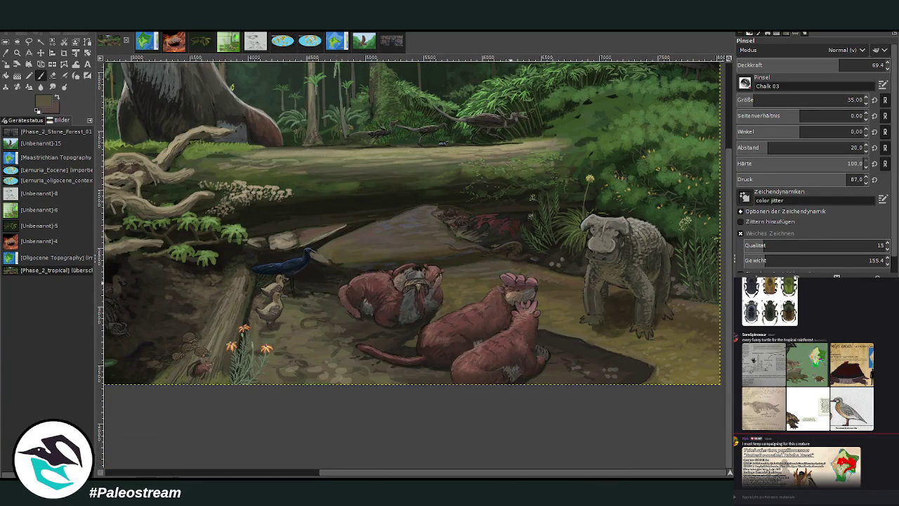
scroll(415, 267, down, 2)
scroll(414, 267, up, 1)
click(18, 53)
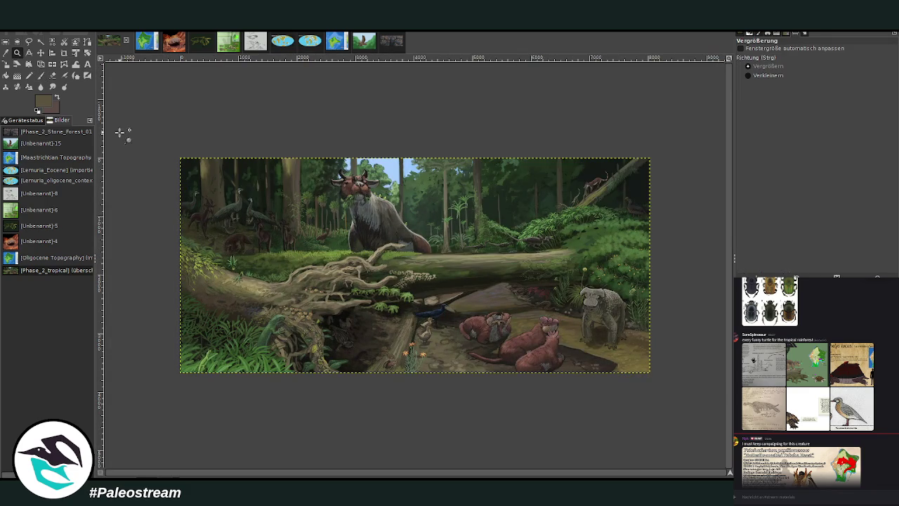
drag(181, 157, 622, 372)
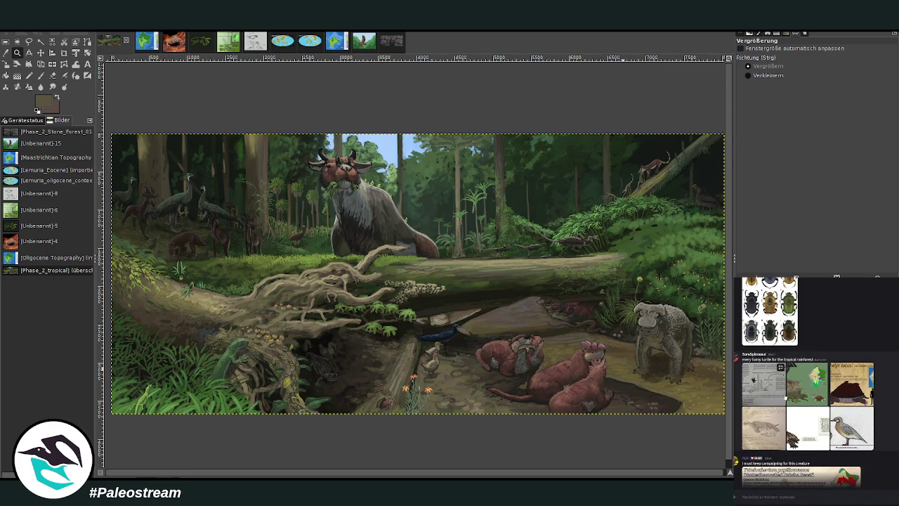
Check the Woodland Fauna and snail sheets in chat, then paste the snail sheet onto the painting.
click(799, 399)
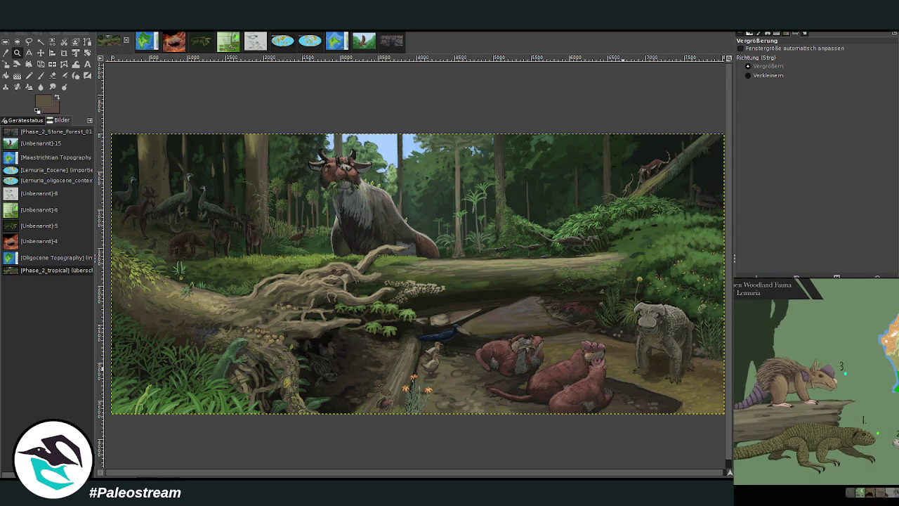
key(Escape)
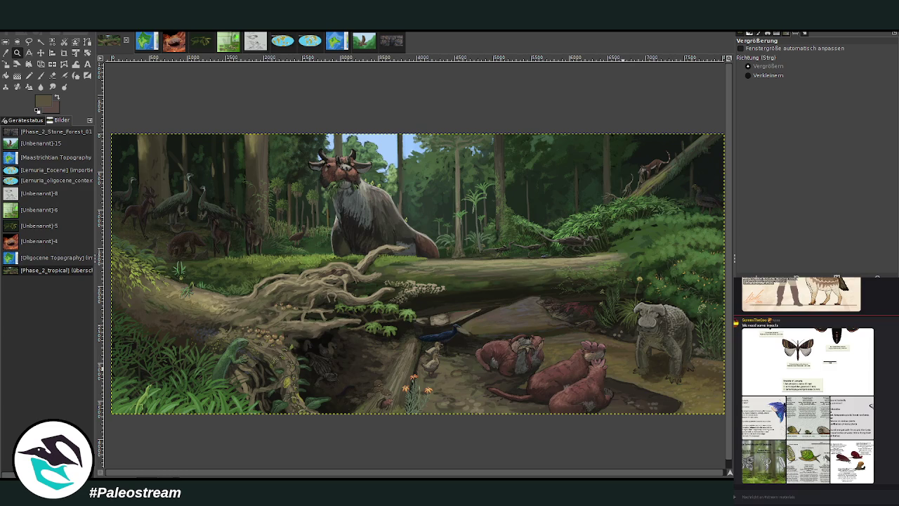
mouse_move(852, 462)
click(859, 475)
key(p)
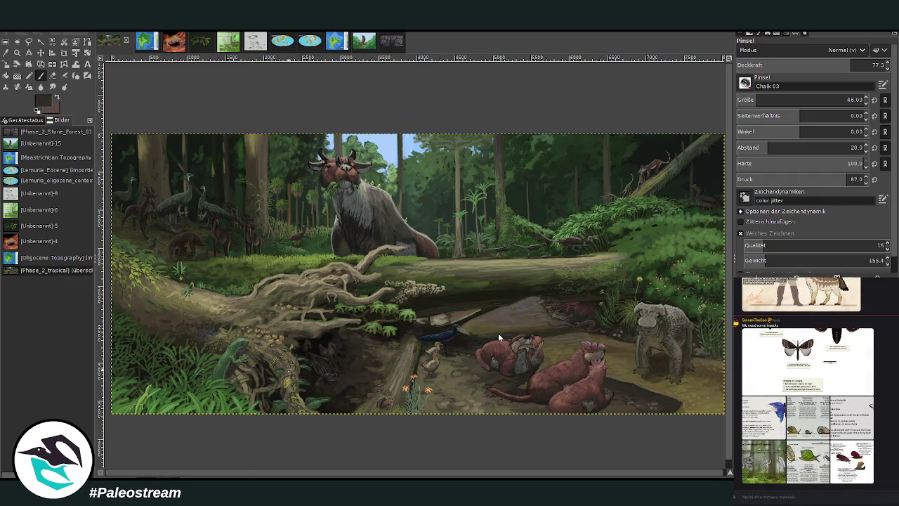
key(ctrl+v)
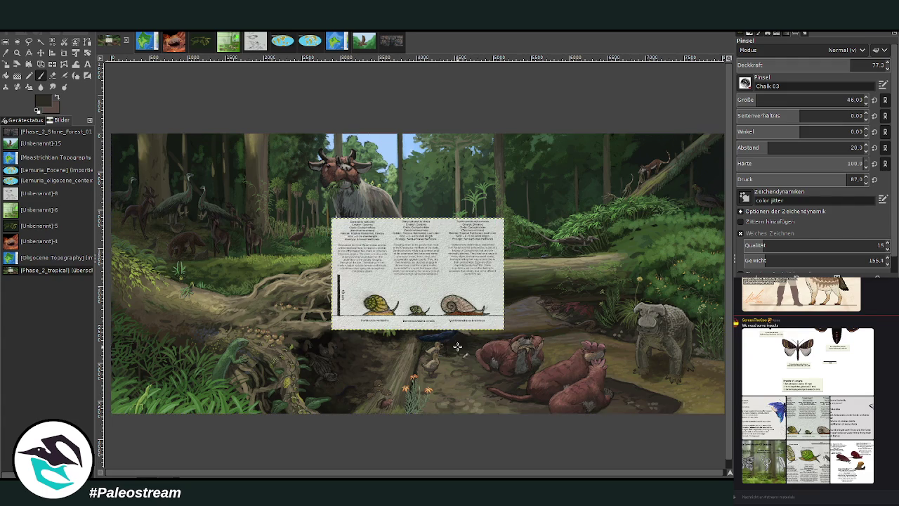
Zoom in on the pasted snail sheet and compare it with the red snail sheet in chat.
key(z)
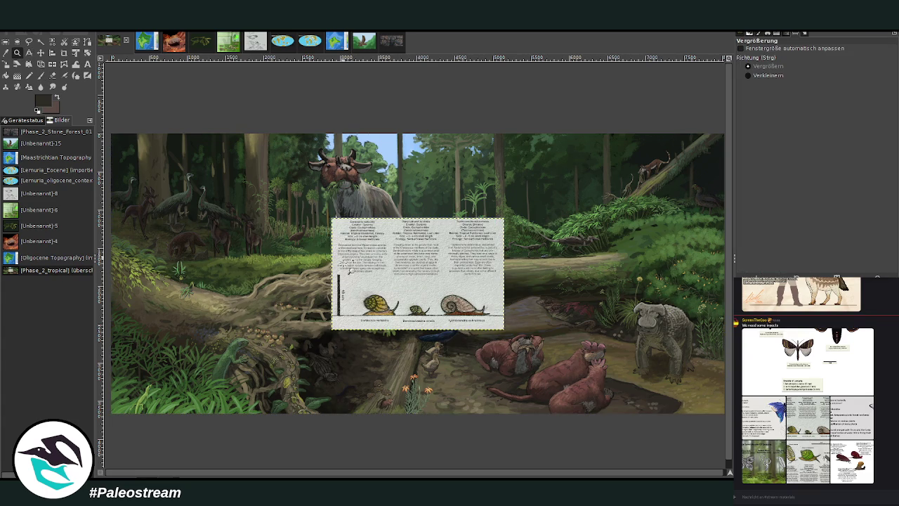
drag(325, 210, 533, 354)
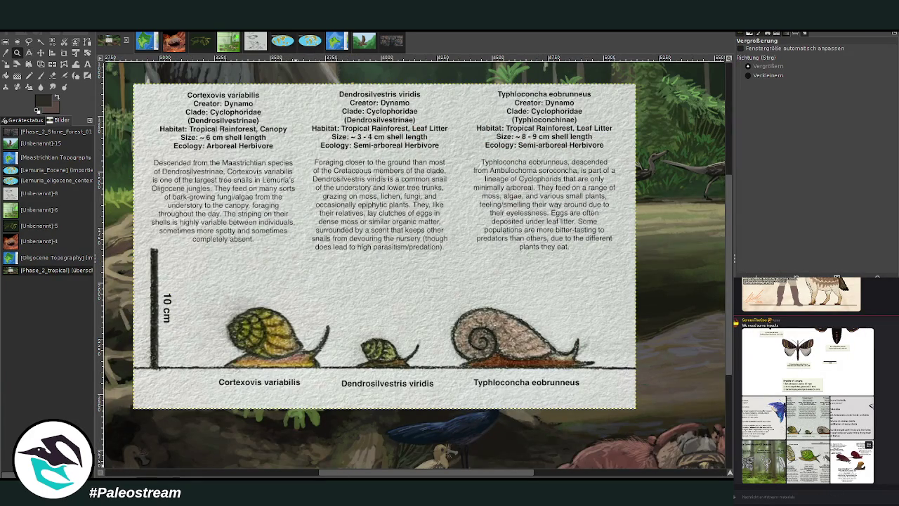
click(852, 463)
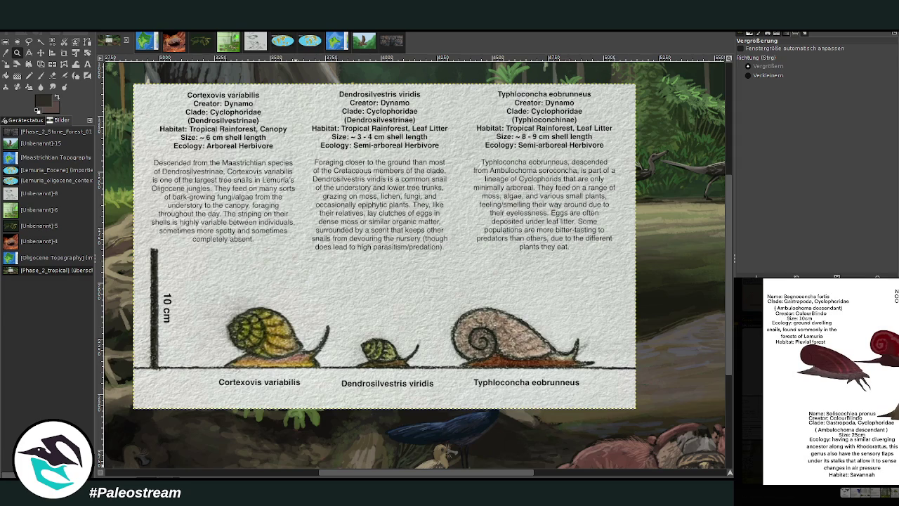
key(Escape)
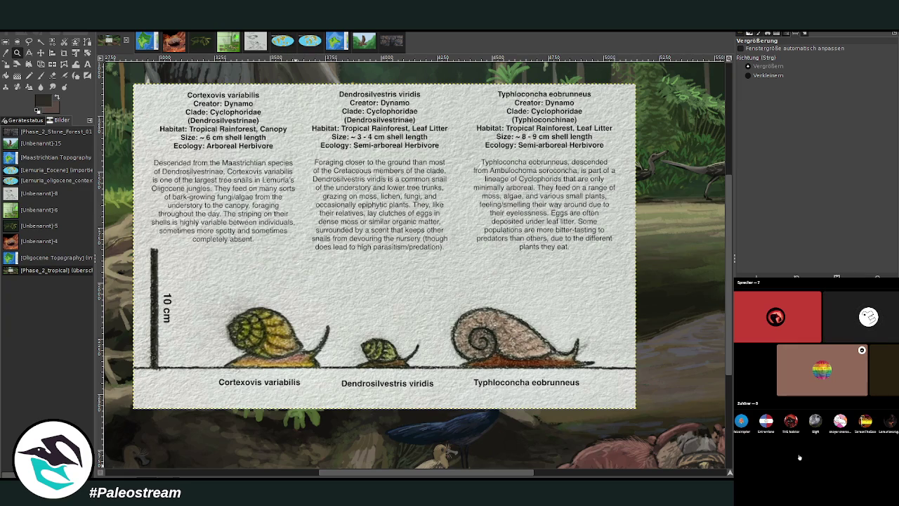
click(749, 500)
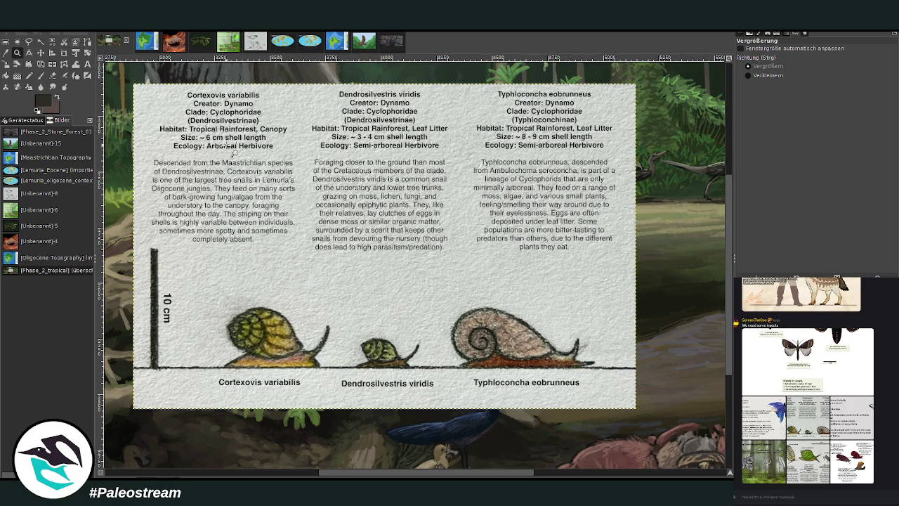
Crop the sheet to the left Cortexovis variabilis snail card and move it beside the path.
click(64, 53)
mouse_move(185, 254)
mouse_down()
mouse_move(313, 406)
mouse_move(341, 406)
mouse_up()
click(255, 316)
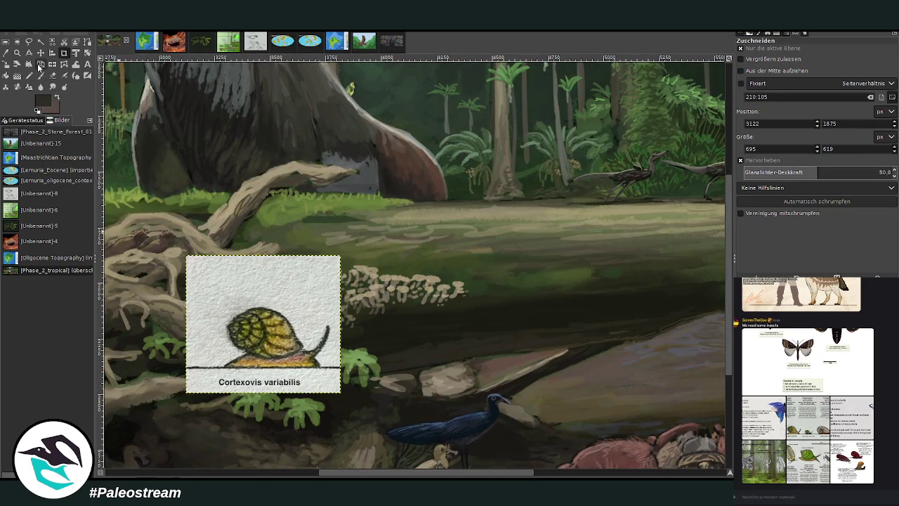
click(40, 53)
scroll(271, 367, down, 3)
scroll(271, 367, down, 3)
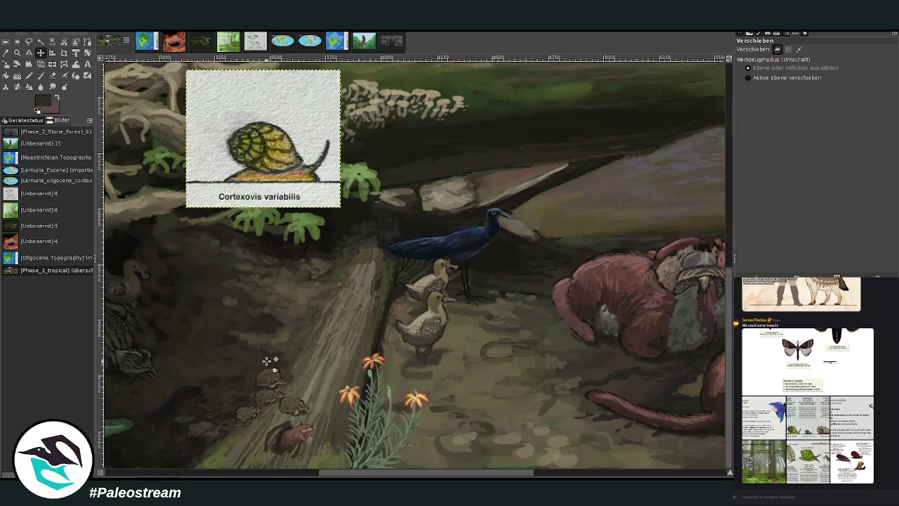
drag(344, 476, 193, 474)
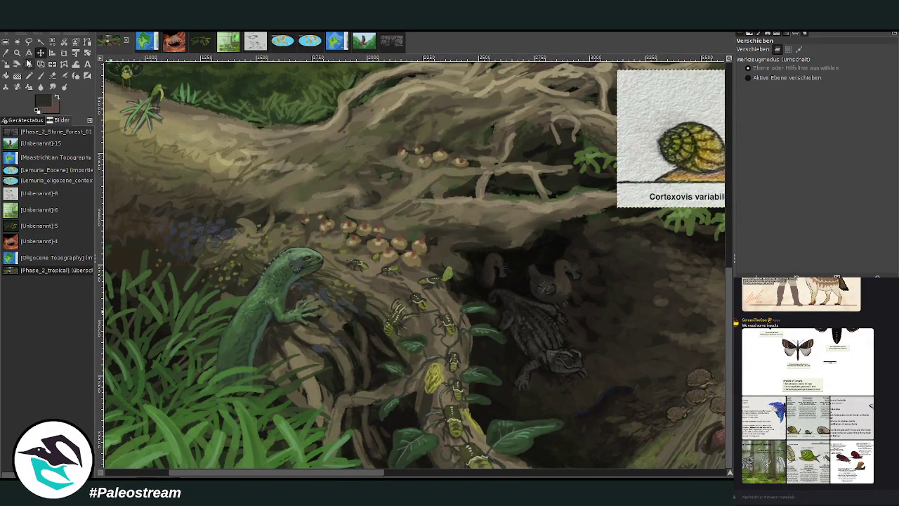
drag(667, 184, 292, 182)
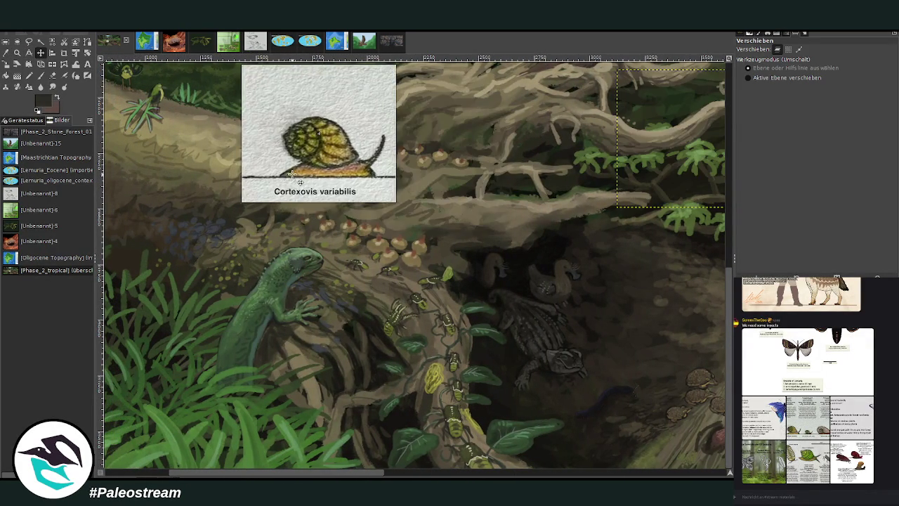
scroll(200, 195, up, 5)
Zoom in on the Cortexovis variabilis card, then fit the whole painting in the window.
click(18, 53)
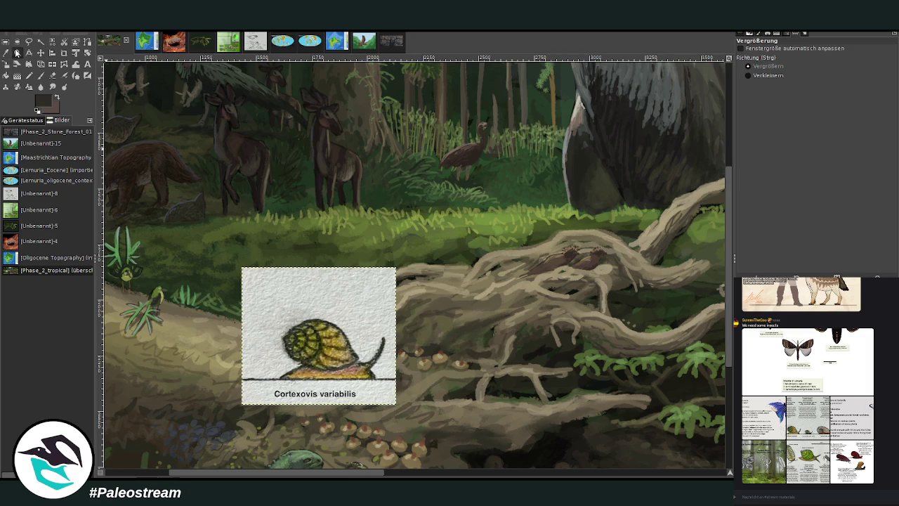
mouse_move(120, 250)
mouse_down()
mouse_move(137, 309)
mouse_move(423, 428)
mouse_up()
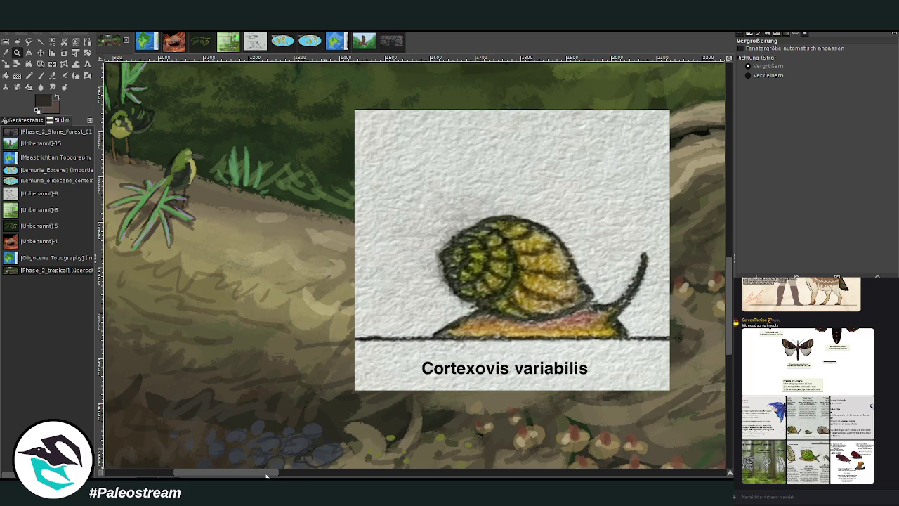
drag(266, 475, 255, 475)
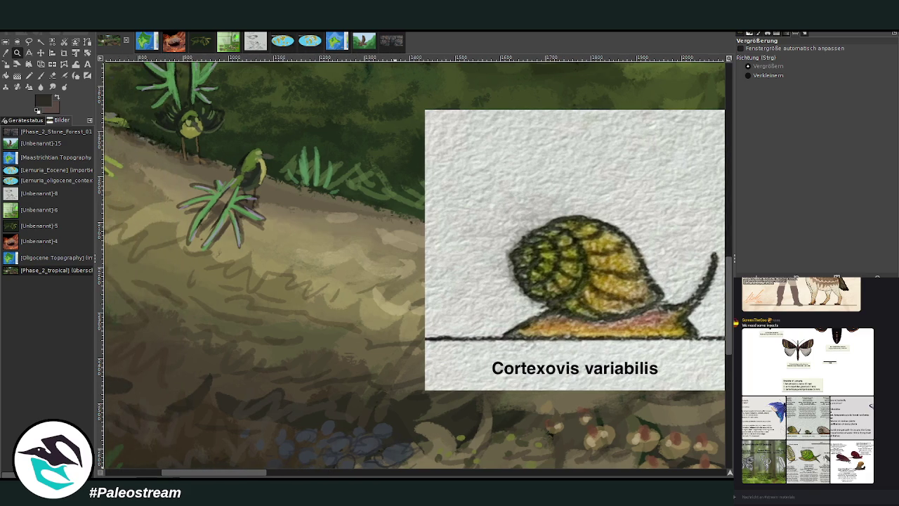
click(41, 75)
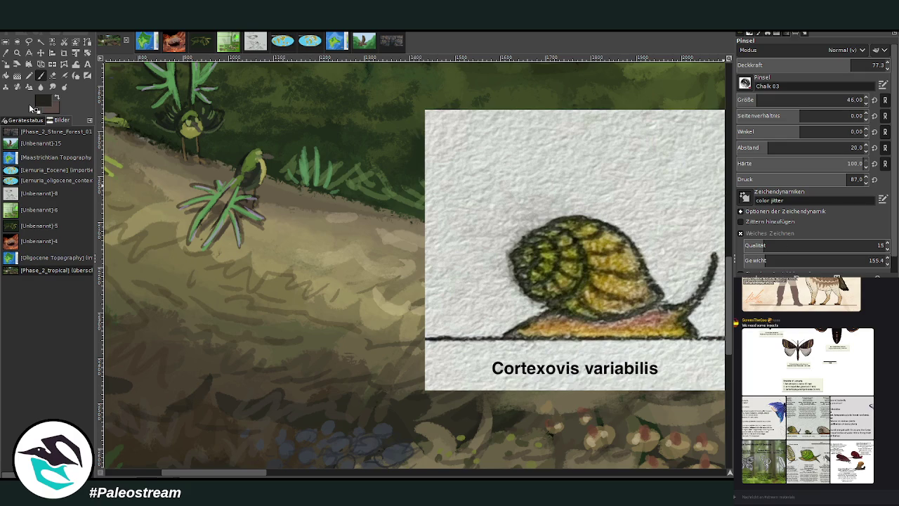
key(shift+ctrl+j)
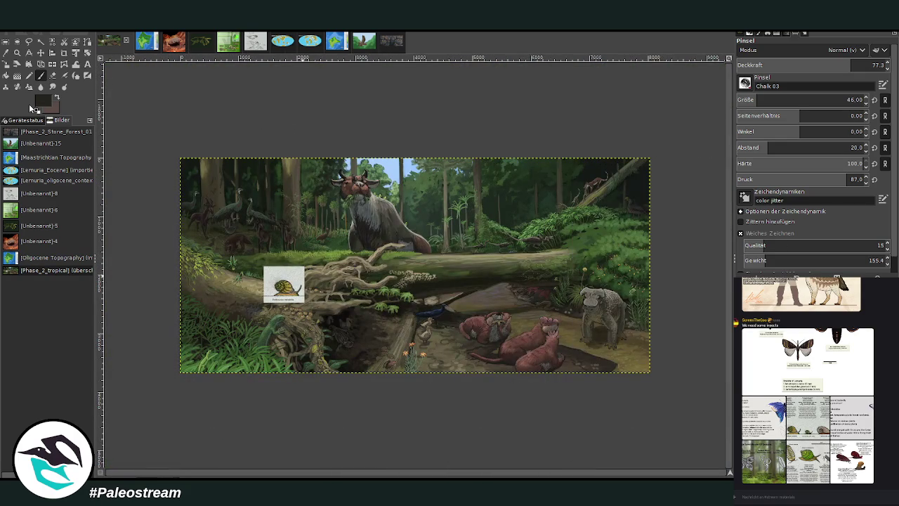
Zoom in on the path beside the snail reference and set the brush size to 33.
click(17, 52)
drag(423, 267, 548, 371)
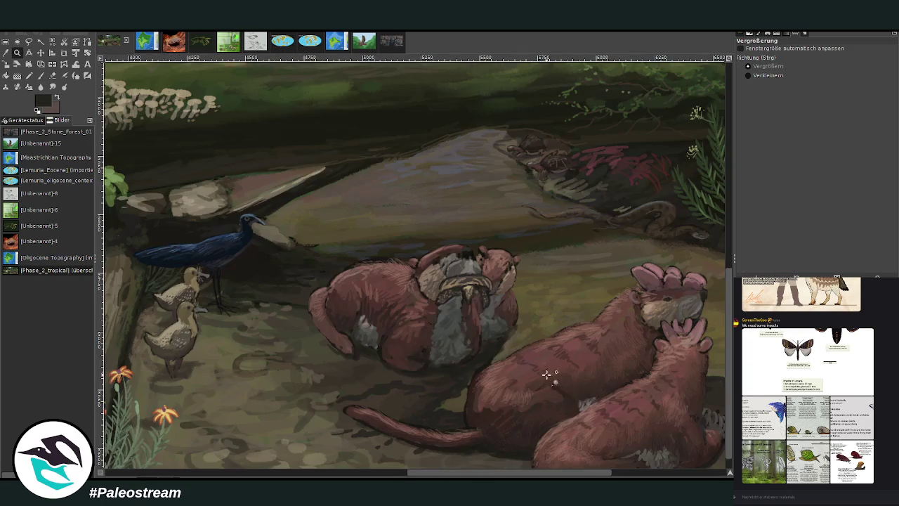
click(428, 247)
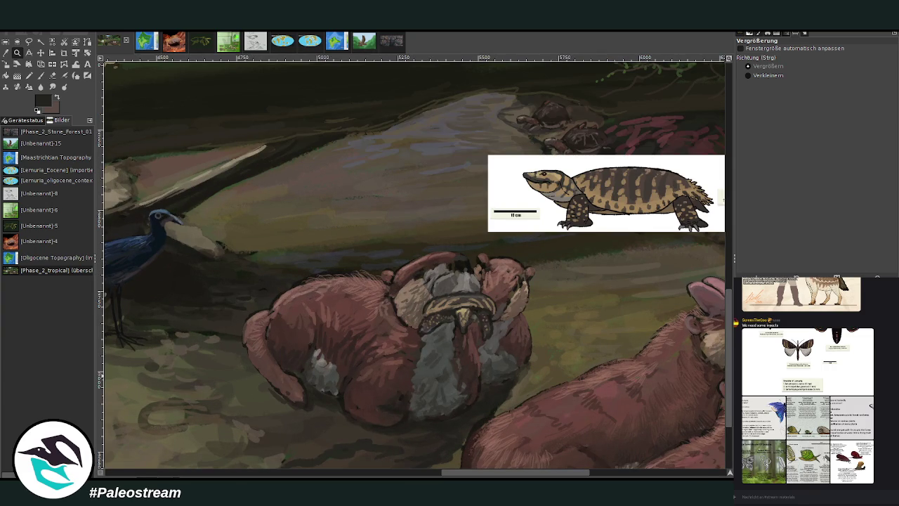
drag(564, 475, 328, 447)
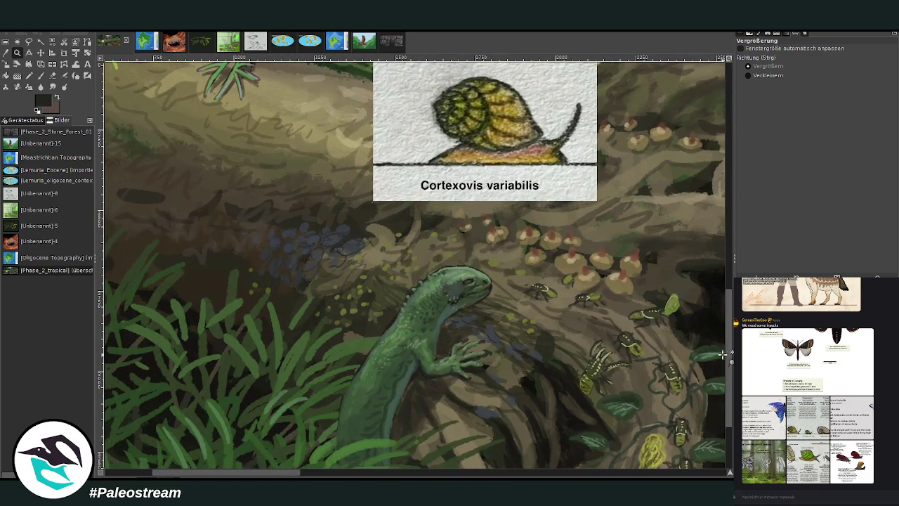
scroll(716, 337, up, 3)
scroll(695, 267, up, 2)
drag(190, 103, 587, 413)
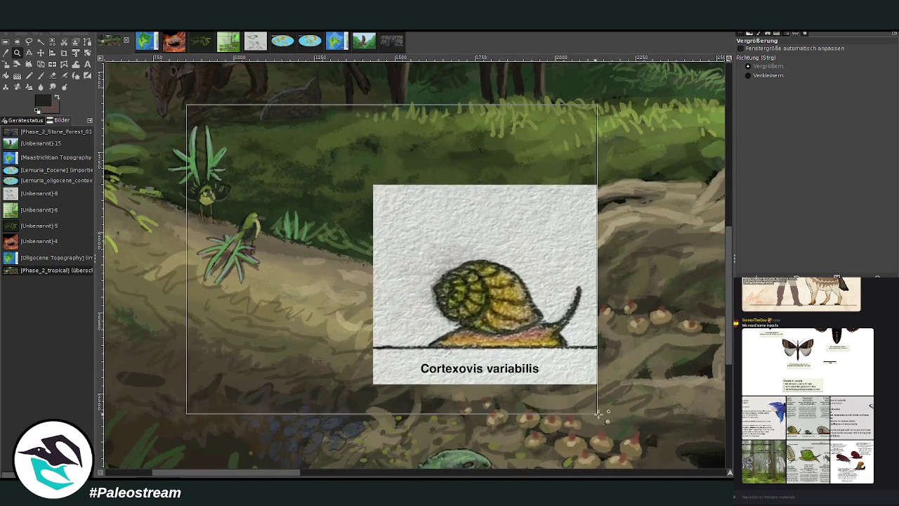
click(41, 77)
click(753, 100)
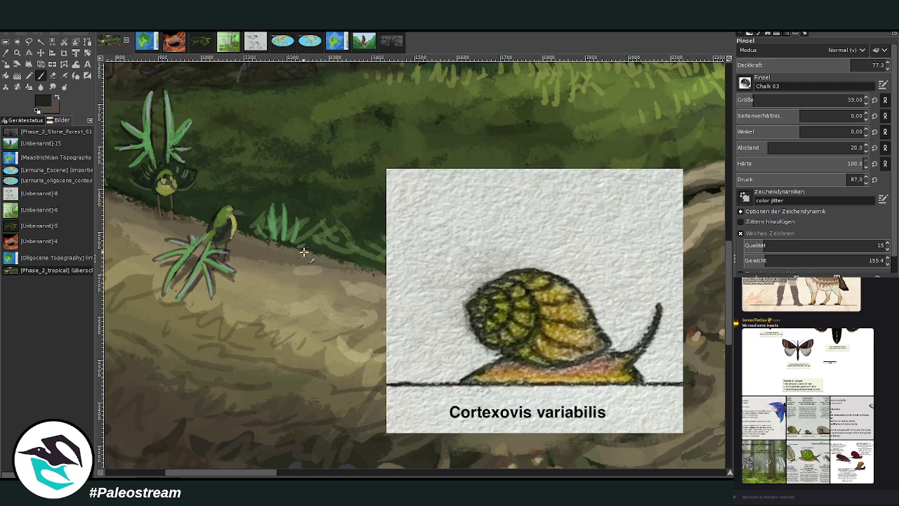
With brush size 20 and opacity 84.9, sketch and fill a small olive-tan snail on the path.
click(741, 100)
click(40, 75)
key(greater)
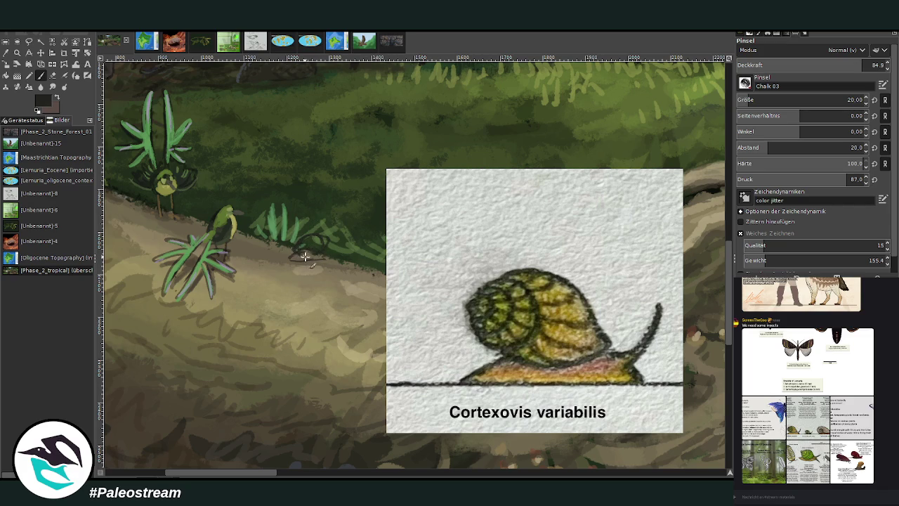
drag(290, 257, 286, 256)
ctrl+click(711, 283)
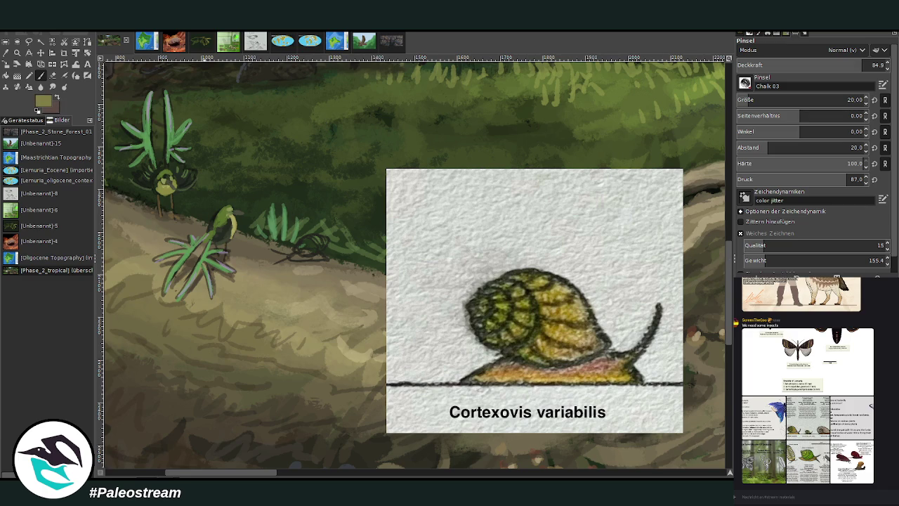
mouse_move(312, 251)
mouse_down()
mouse_move(295, 251)
mouse_move(305, 245)
mouse_move(309, 254)
mouse_up()
Paint the snail's yellow-green spiral shell and its brown foot.
drag(316, 247, 317, 249)
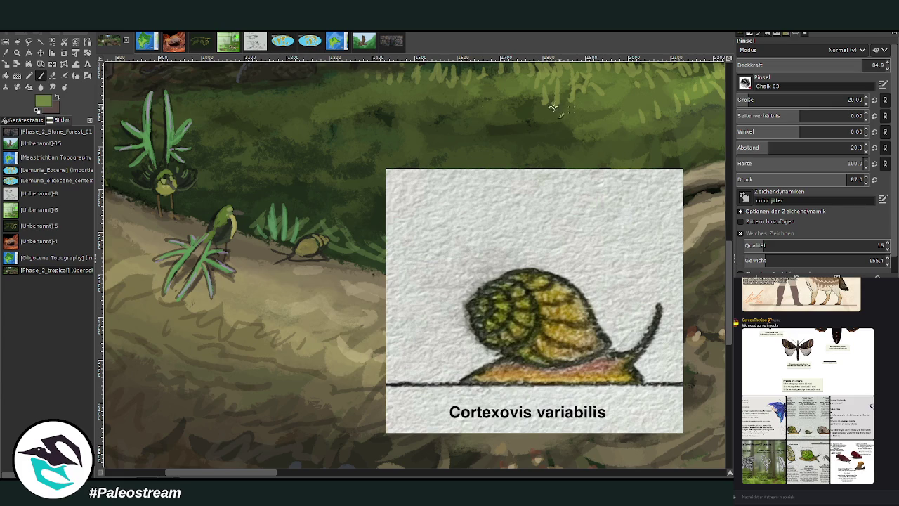
drag(313, 239, 314, 246)
drag(317, 242, 316, 250)
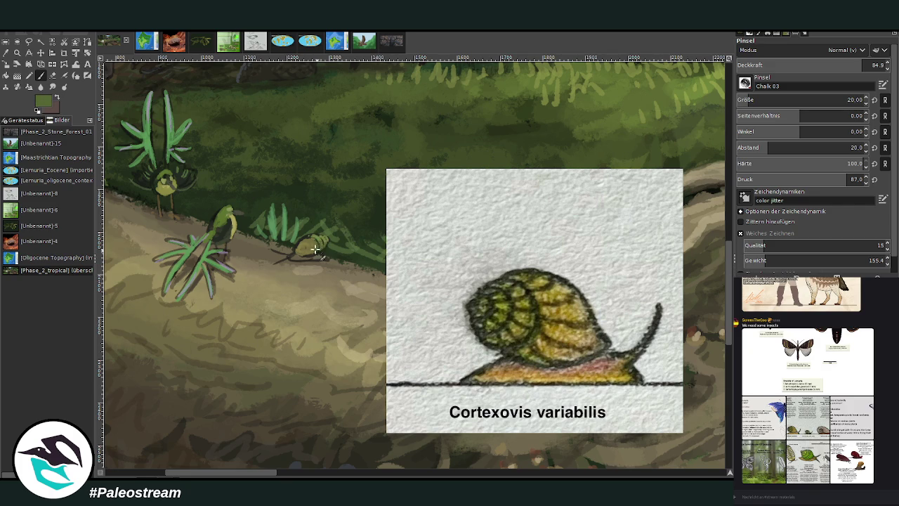
key(x)
drag(312, 255, 321, 257)
drag(320, 251, 304, 258)
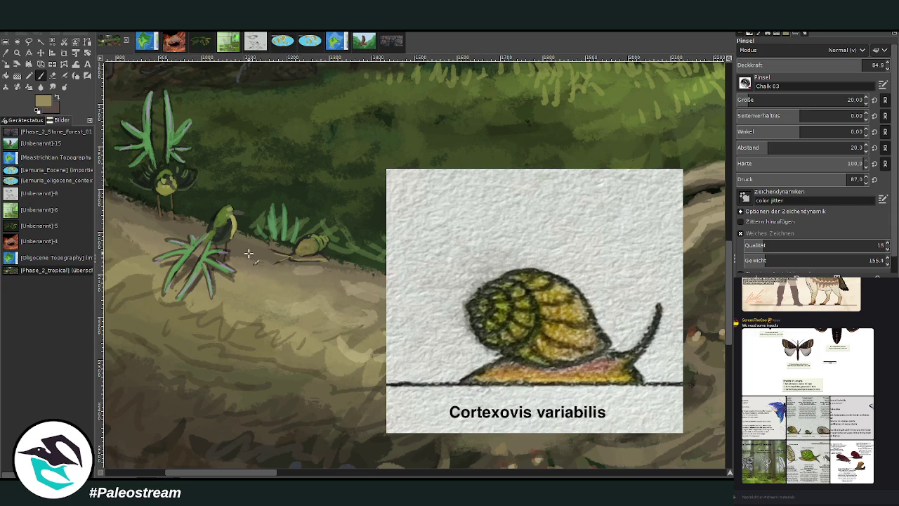
mouse_move(277, 252)
mouse_down()
mouse_move(290, 255)
mouse_move(278, 261)
mouse_up()
Add dark olive-brown shell lines and beige highlights at 50.8 opacity.
ctrl+click(711, 261)
mouse_move(295, 245)
mouse_down()
mouse_move(309, 258)
mouse_move(318, 244)
mouse_up()
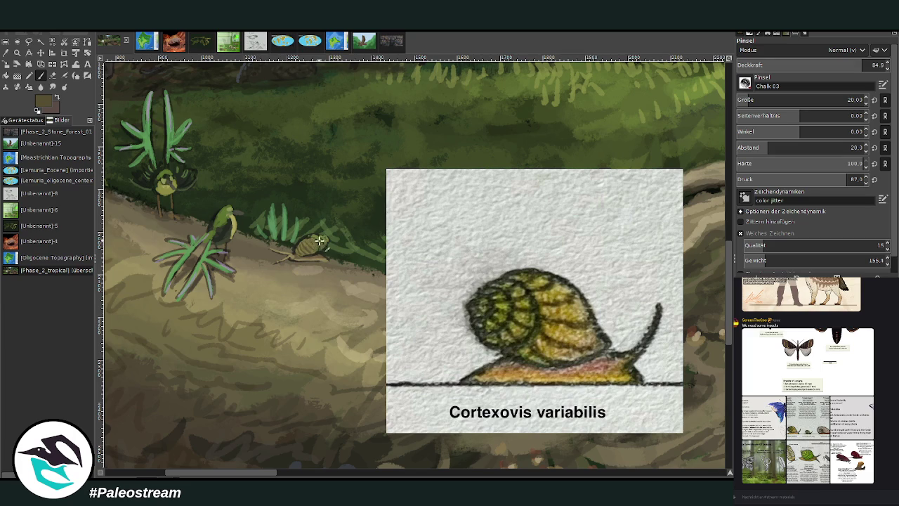
ctrl+click(721, 231)
key(less)
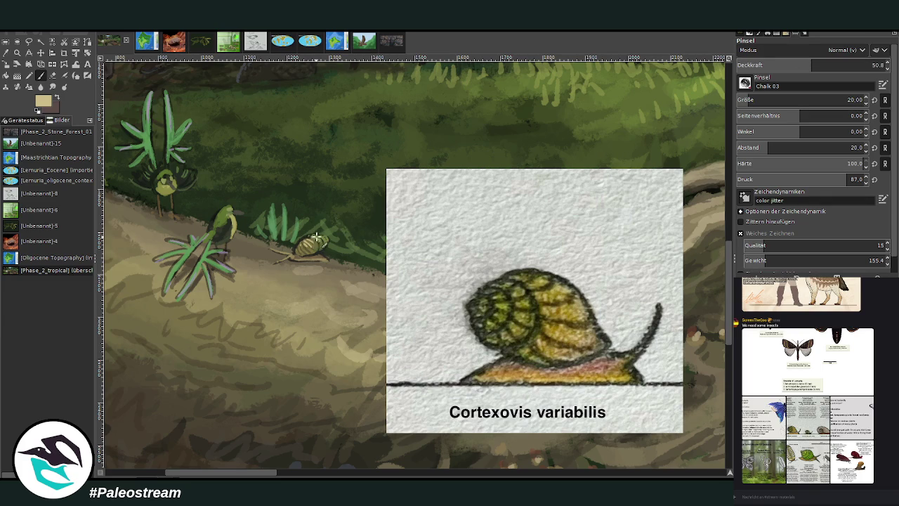
drag(316, 239, 302, 240)
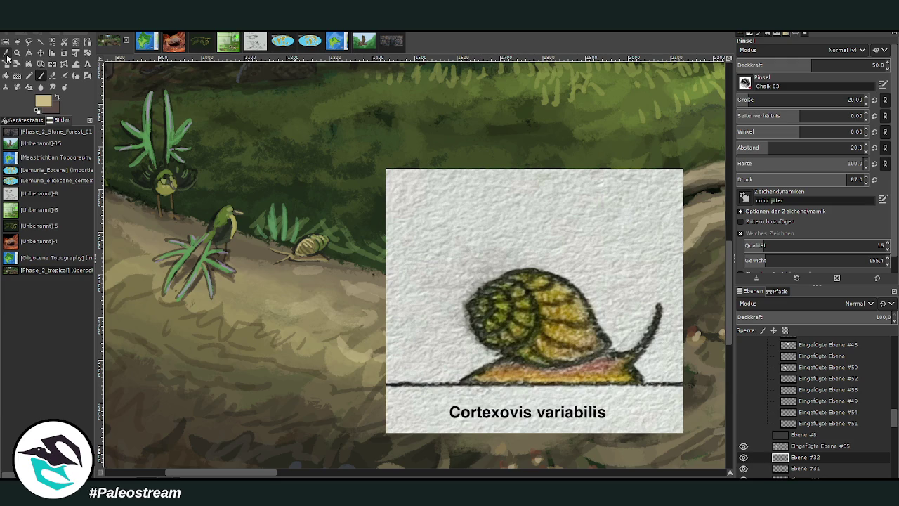
Sample a dark brown from the painting and tuck the snail reference layer into the group to hide it.
key(o)
click(286, 410)
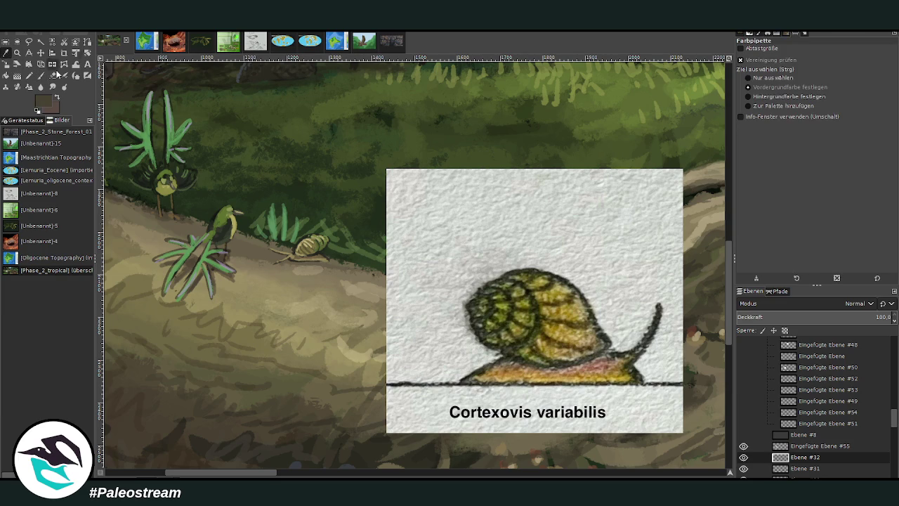
key(p)
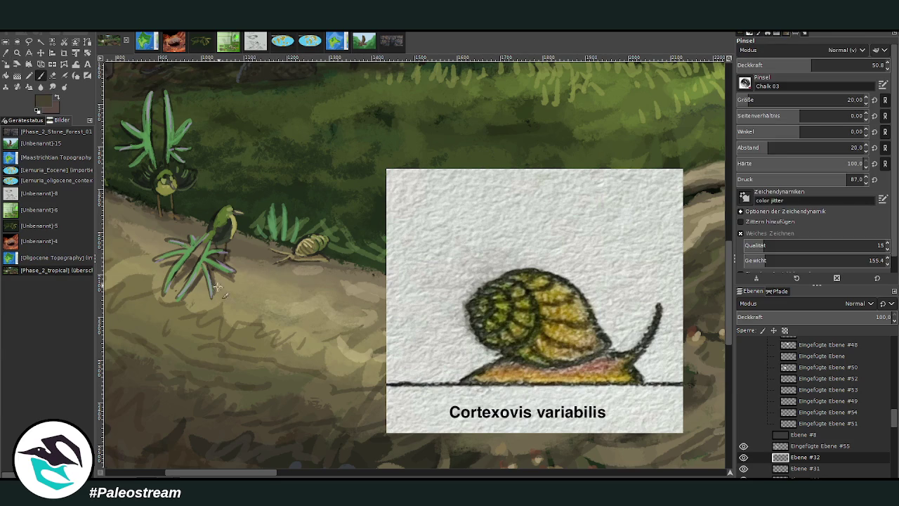
drag(800, 446, 798, 427)
key(shift+ctrl+j)
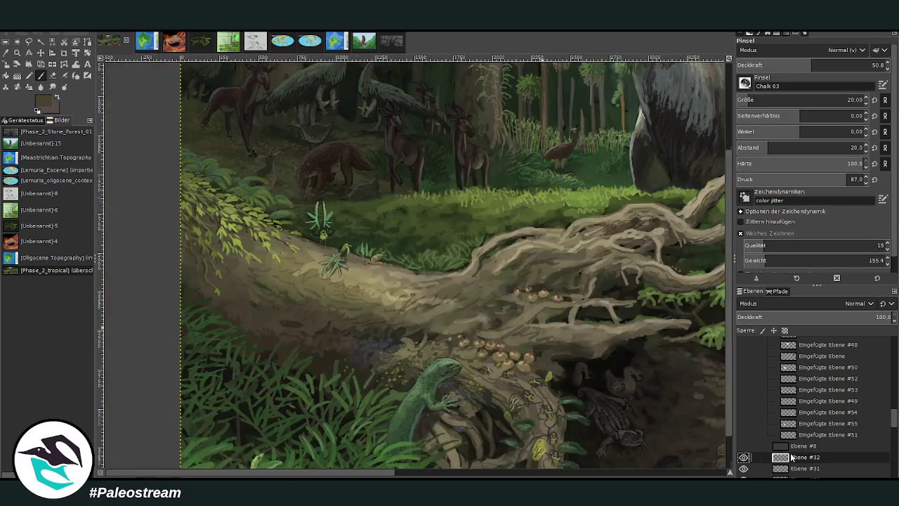
Enlarge the view of the scene and paste the green insect reference card above the fallen log.
key(z)
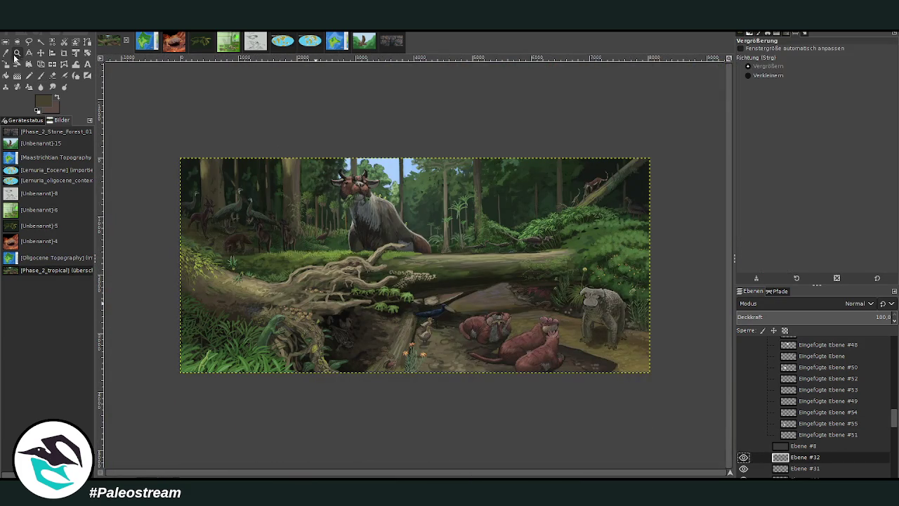
mouse_move(184, 160)
mouse_down()
mouse_move(602, 370)
mouse_move(585, 383)
mouse_up()
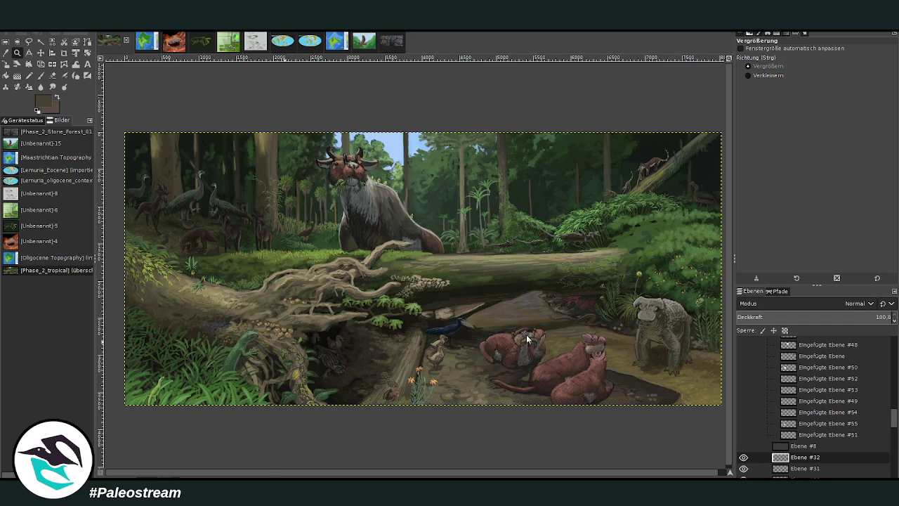
key(ctrl+v)
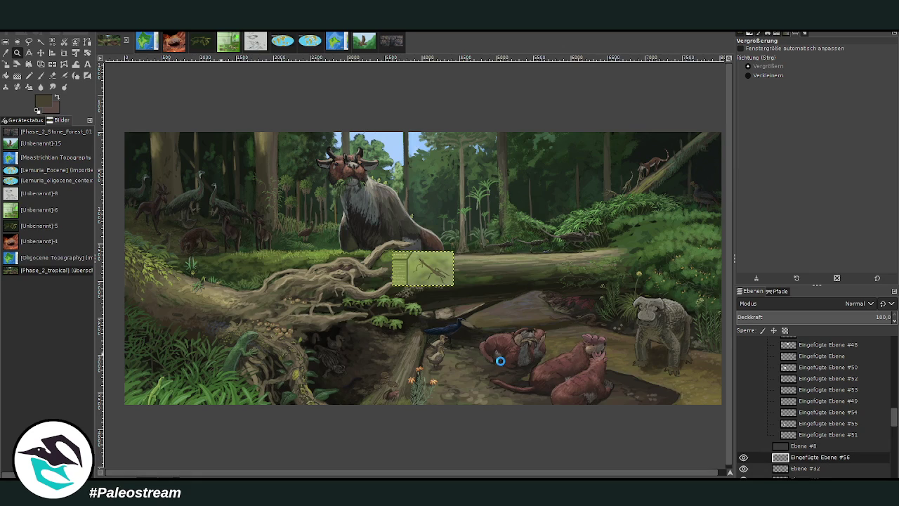
Paste the copied Nanofossor bharatensis species sheet as a new image and zoom into it.
key(ctrl+shift+v)
drag(423, 251, 624, 357)
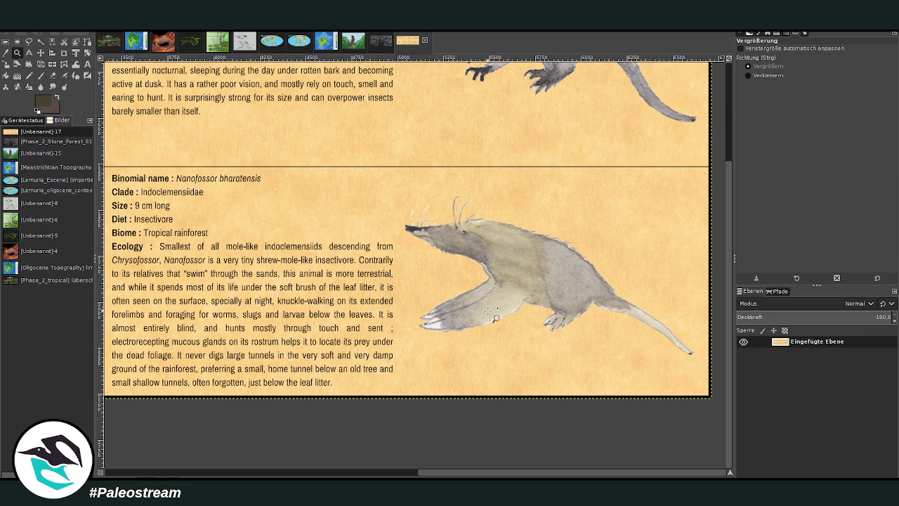
Crop the sheet to the Parvulomys microtis card and paste it into the middle of the rainforest scene.
scroll(488, 310, up, 3)
scroll(487, 310, down, 1)
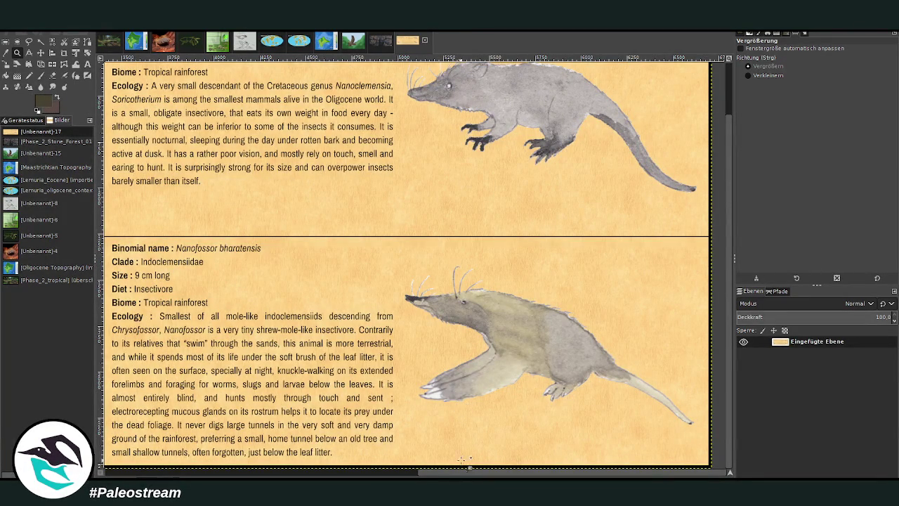
drag(458, 475, 351, 322)
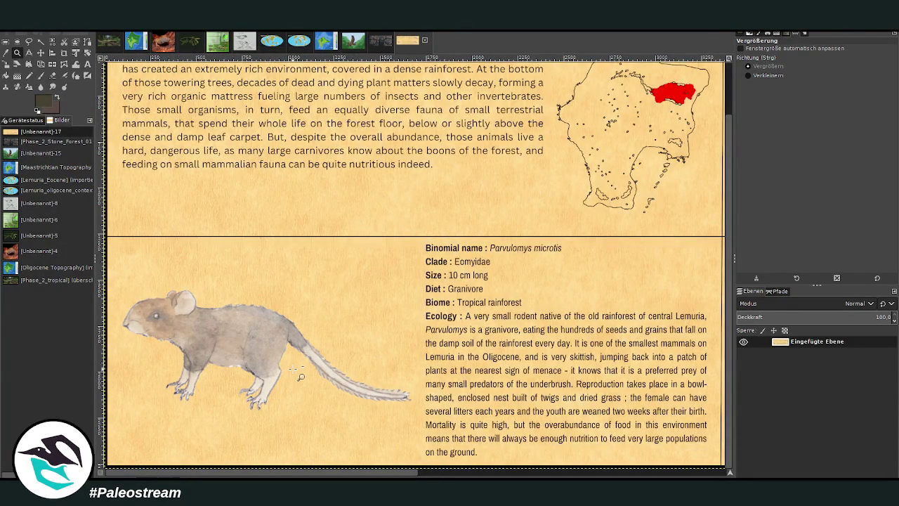
click(64, 53)
drag(118, 225, 680, 462)
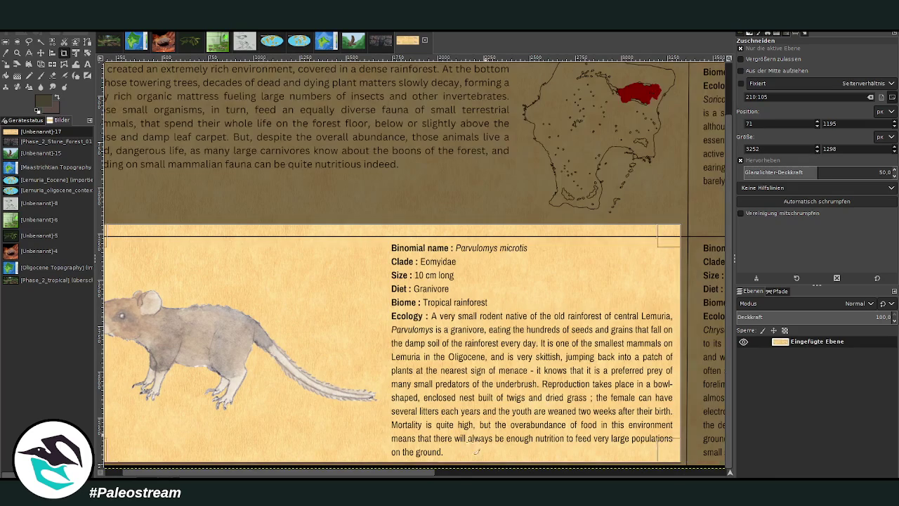
scroll(450, 380, left, 1)
click(341, 348)
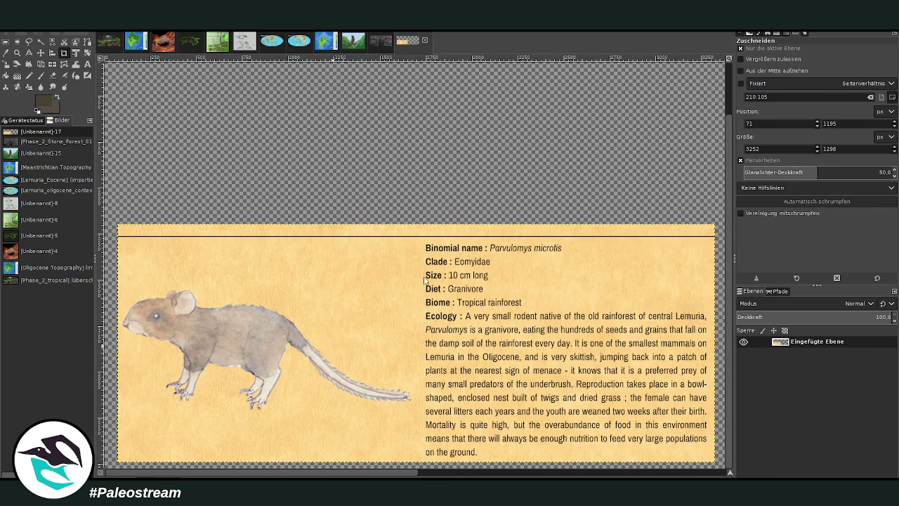
click(110, 40)
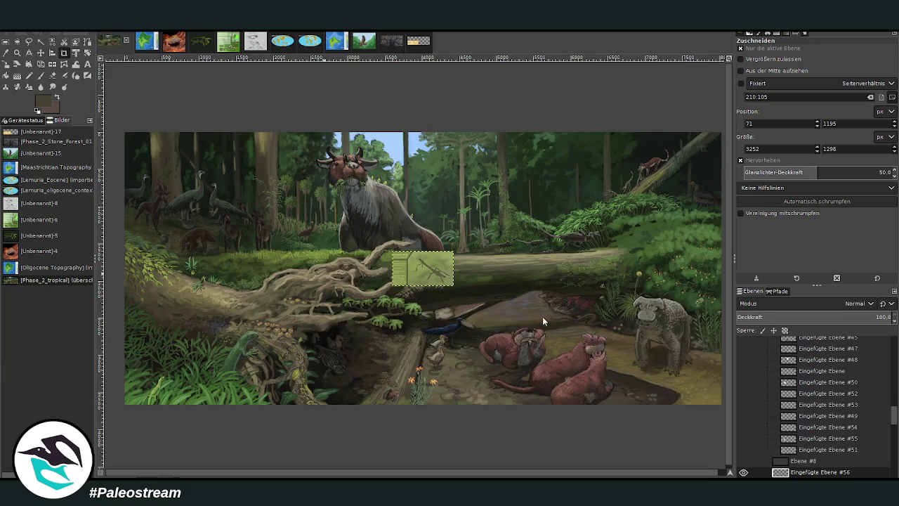
key(ctrl+v)
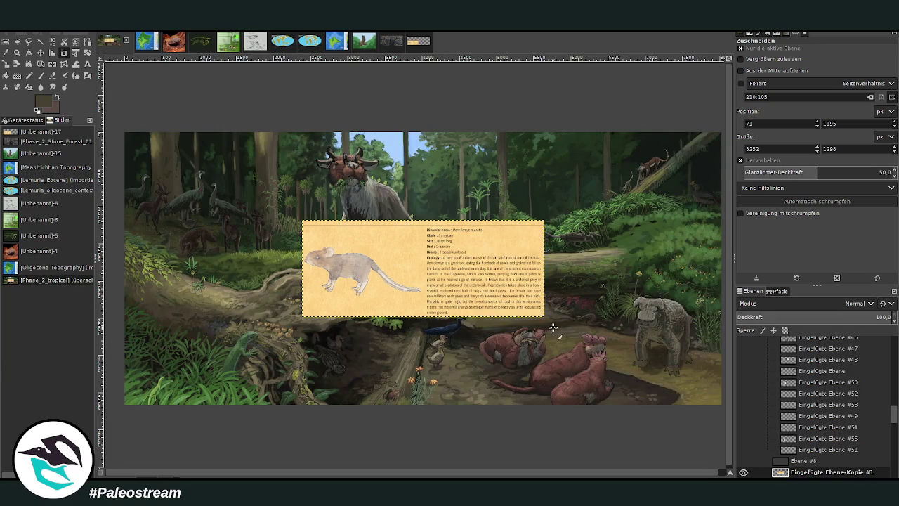
Move the Parvulomys card to the right edge and the Assassin stick card near the blue bird, then zoom in on it.
drag(358, 306, 620, 289)
drag(434, 275, 404, 330)
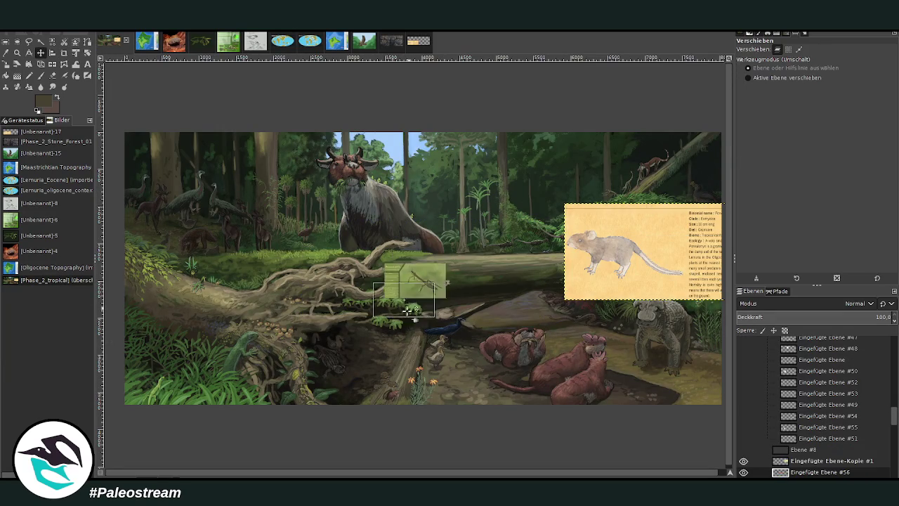
click(18, 53)
drag(359, 305, 435, 345)
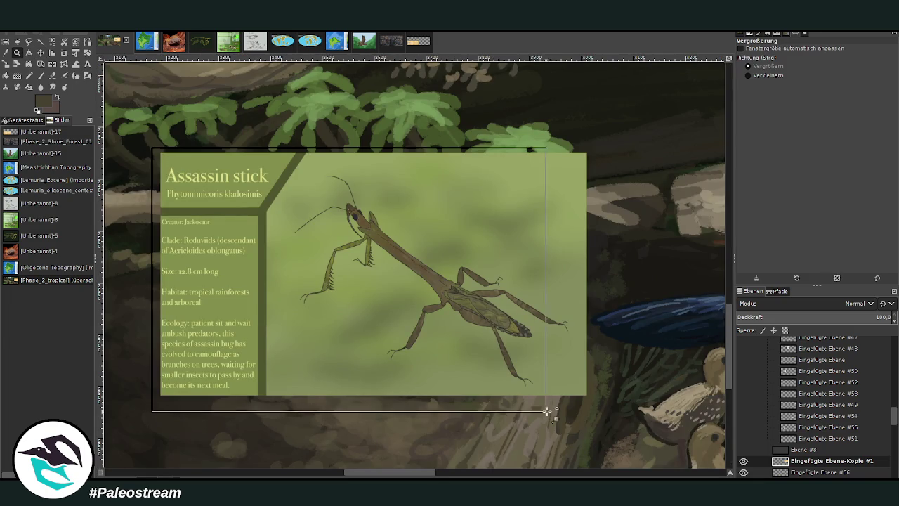
drag(154, 147, 598, 406)
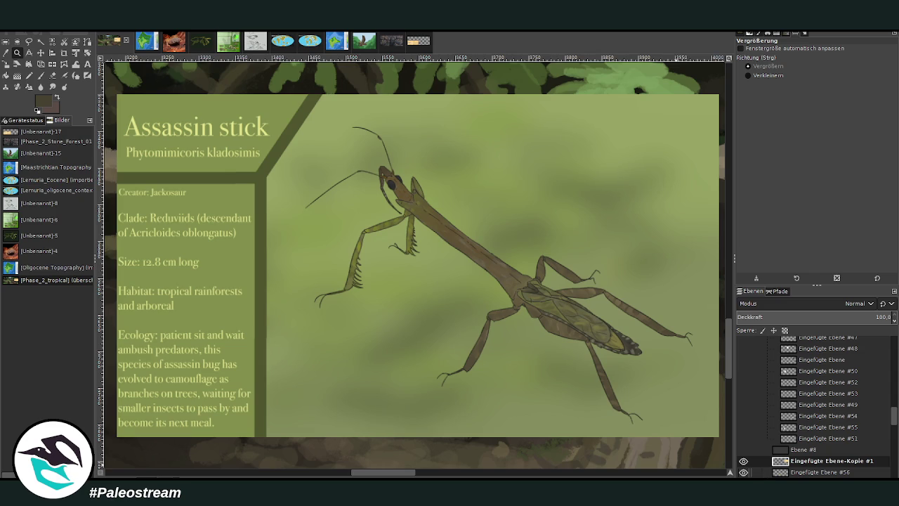
Scale the Assassin stick reference card layer down to 437×249 px.
click(755, 472)
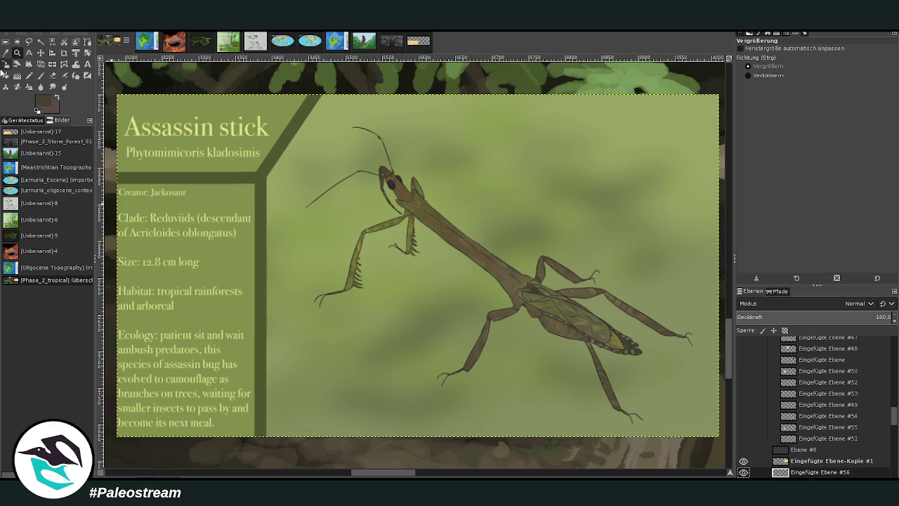
click(6, 64)
click(533, 208)
drag(533, 208, 313, 370)
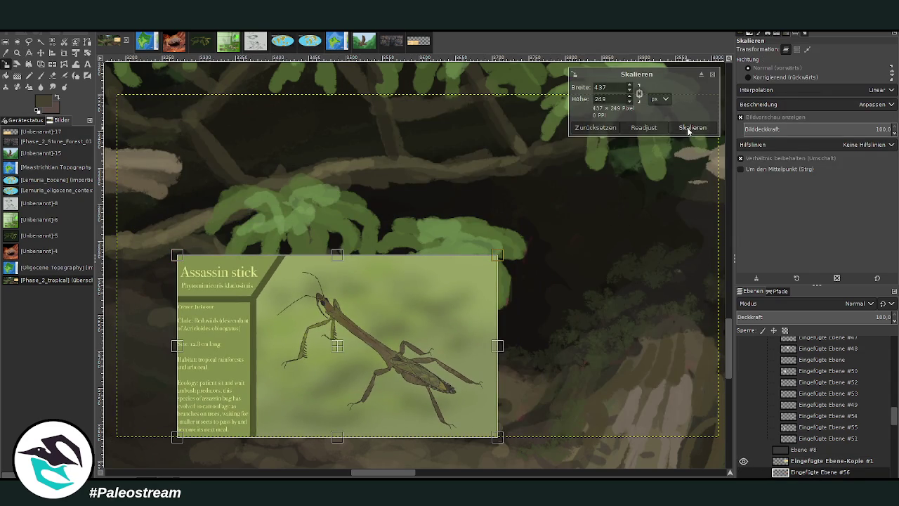
click(692, 128)
Zoom out and move the card to the lower left near the lizard.
click(18, 53)
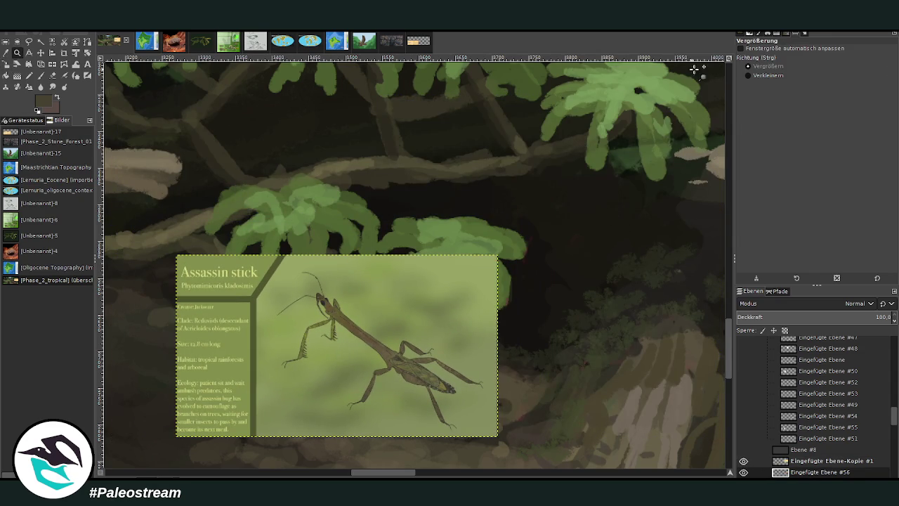
ctrl+click(566, 168)
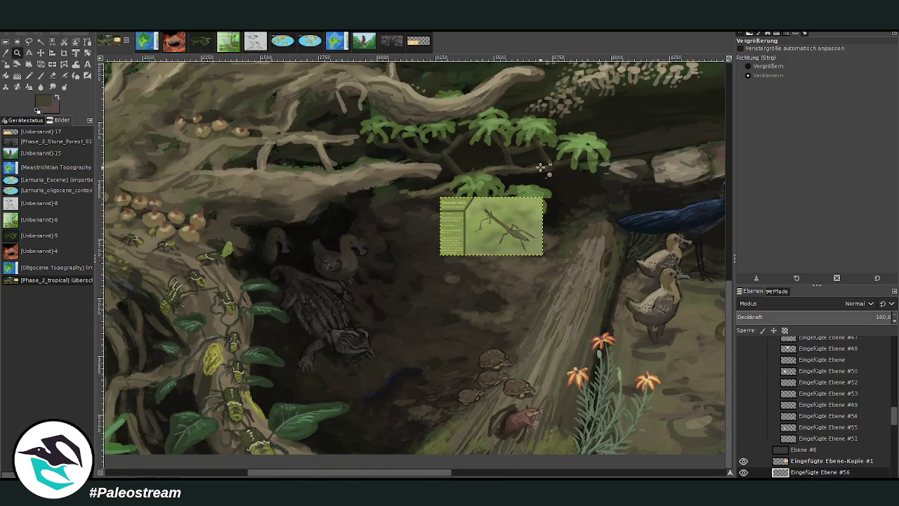
drag(354, 476, 323, 474)
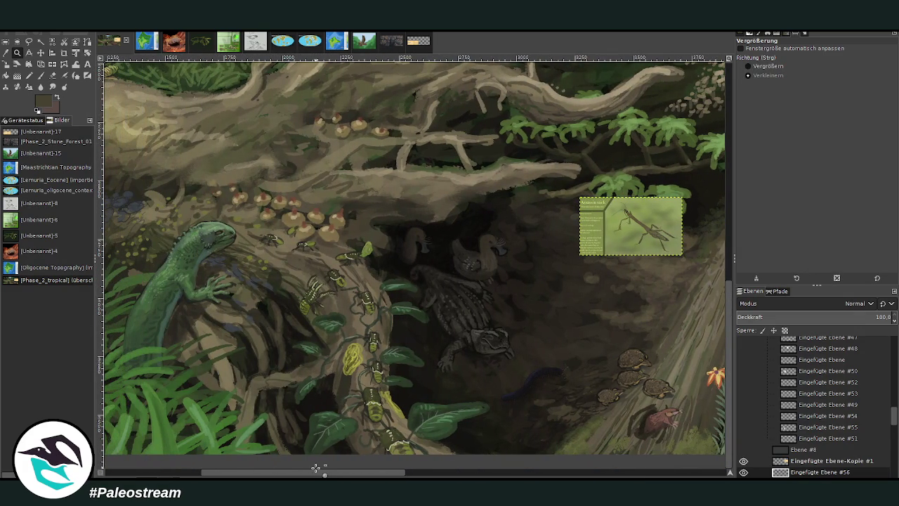
mouse_move(317, 469)
mouse_down()
mouse_move(234, 474)
mouse_move(255, 474)
mouse_up()
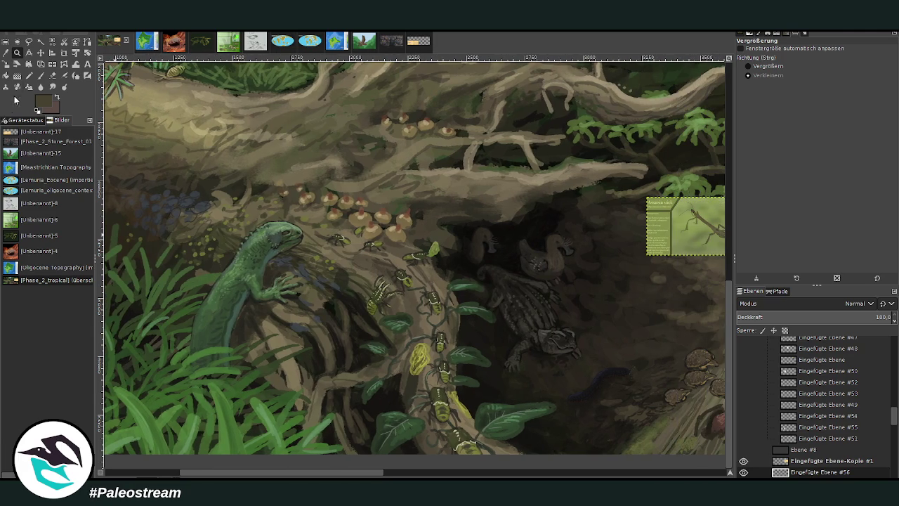
click(40, 53)
drag(689, 248, 214, 359)
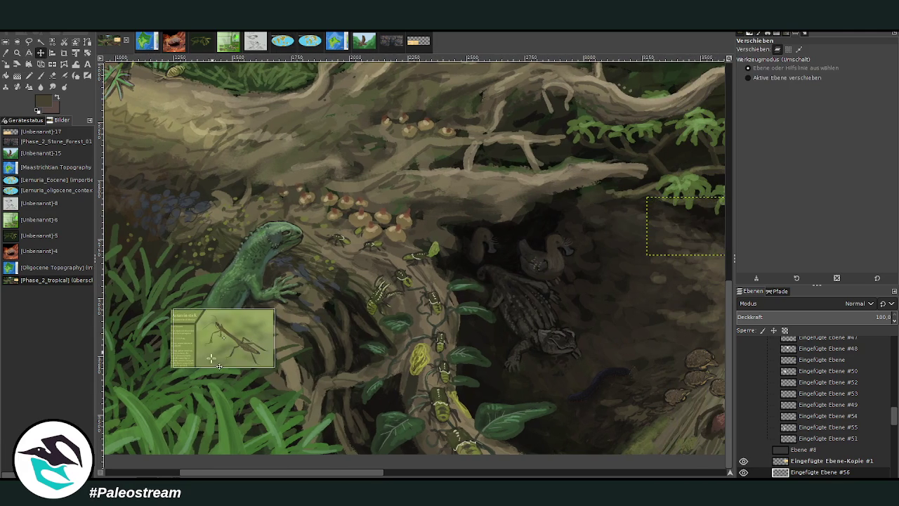
drag(201, 475, 126, 475)
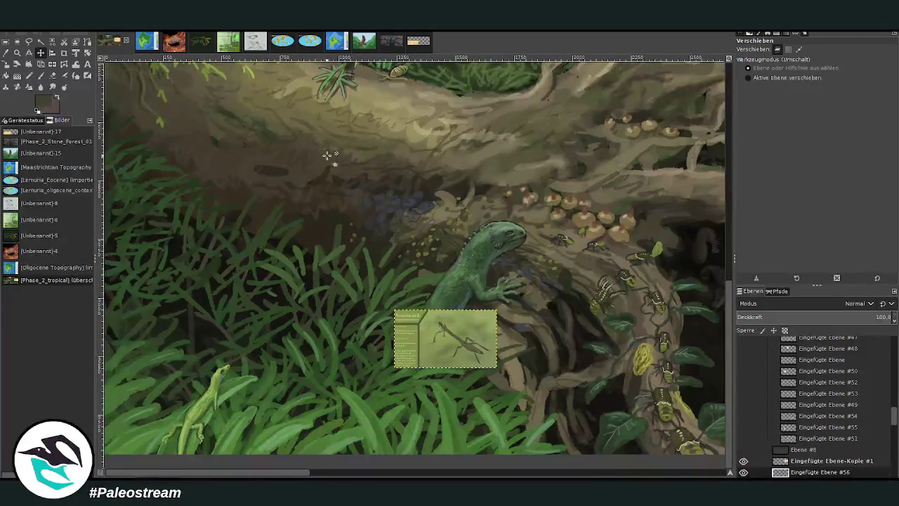
Zoom in on the card and nudge it up and left over the grass.
click(18, 53)
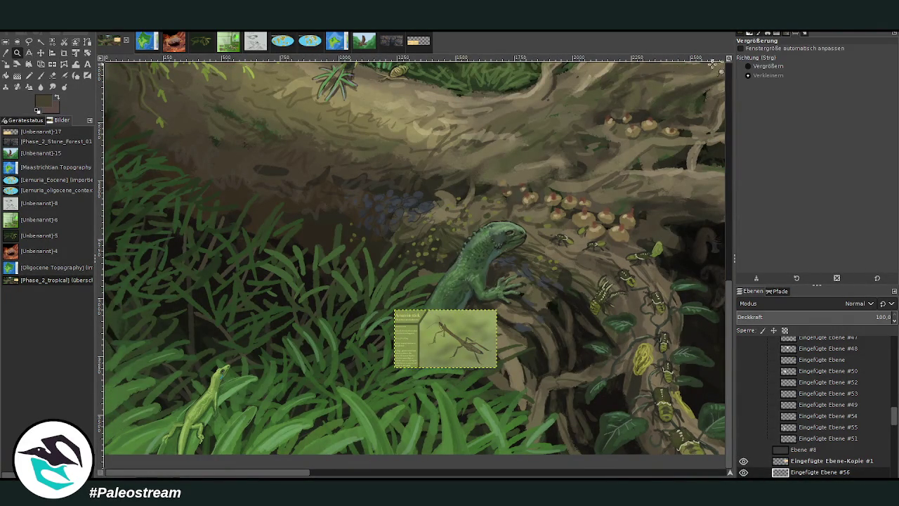
drag(201, 242, 532, 447)
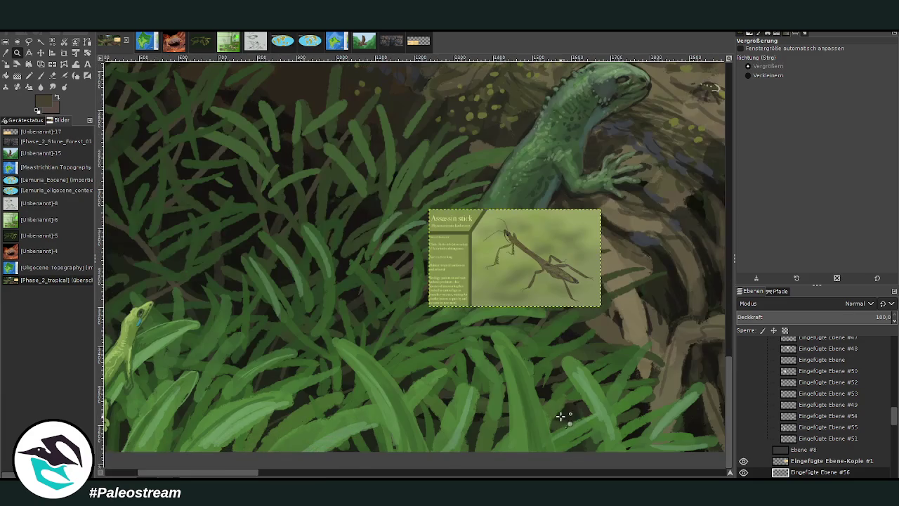
drag(217, 140, 638, 441)
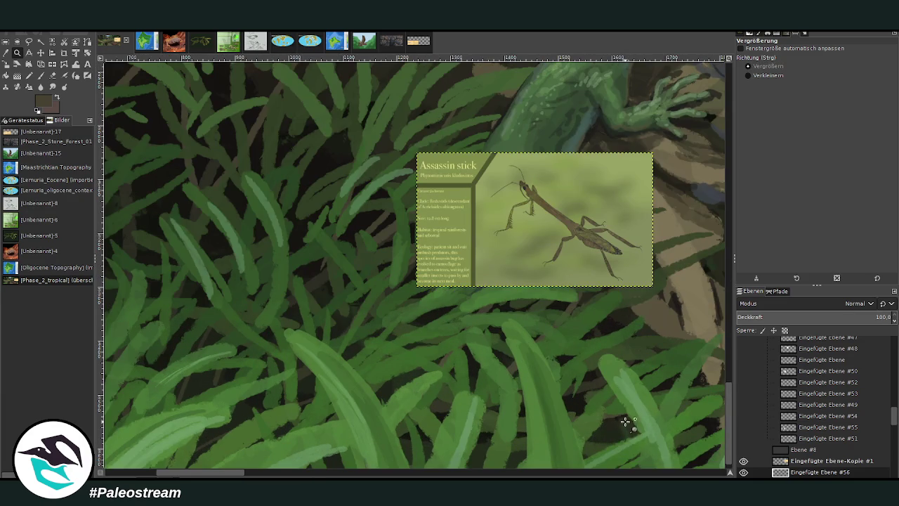
click(40, 53)
drag(533, 227, 477, 152)
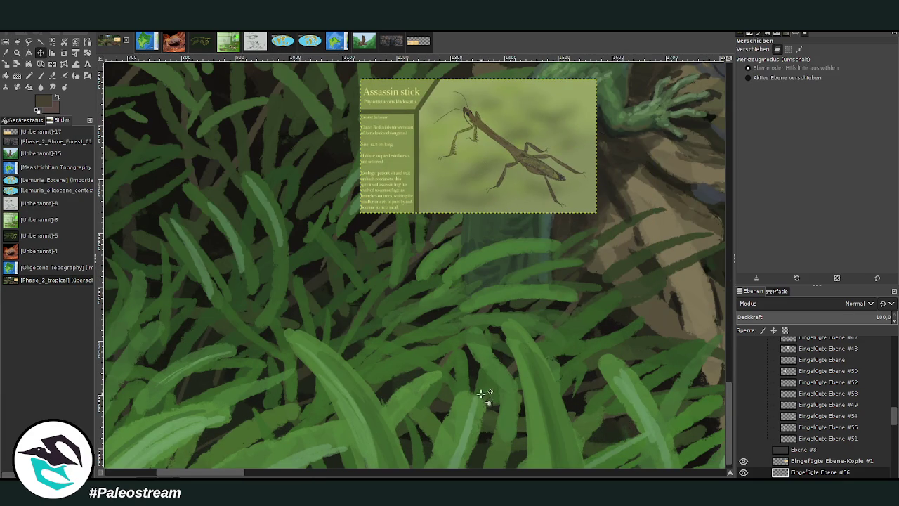
scroll(822, 431, down, 3)
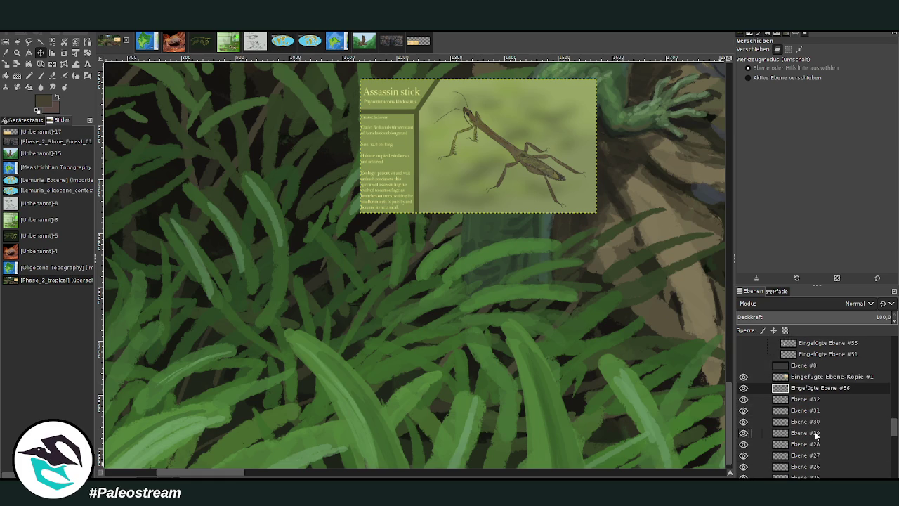
Add a new layer above Ebene #32 and set the brush to size 41, spacing 7.0, opacity 83.6.
click(802, 402)
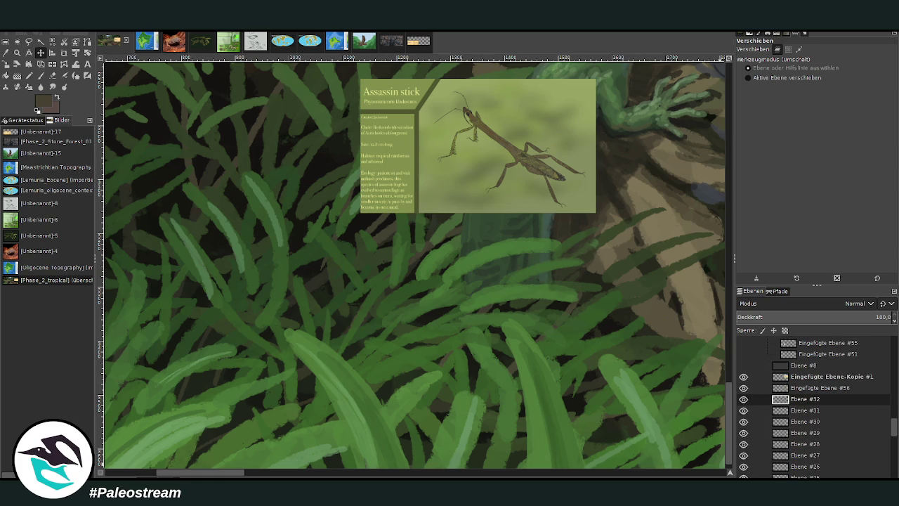
key(shift+ctrl+n)
key(p)
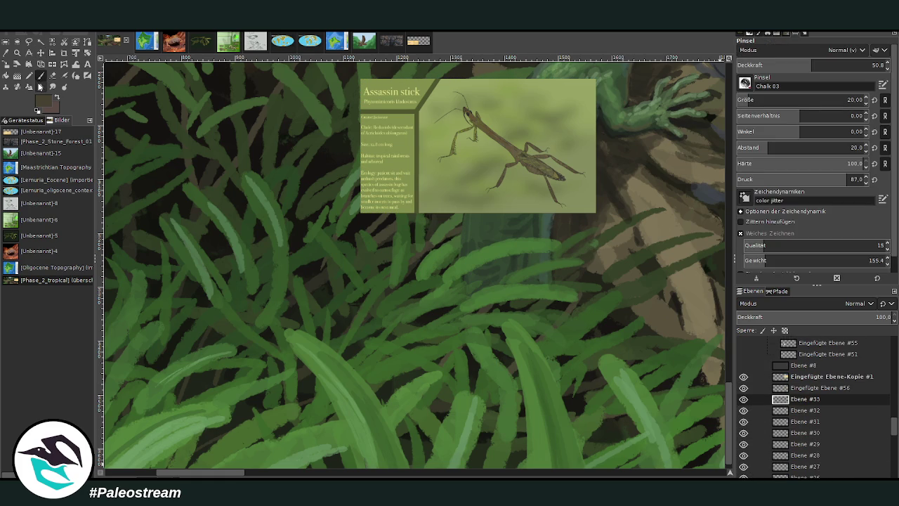
key(o)
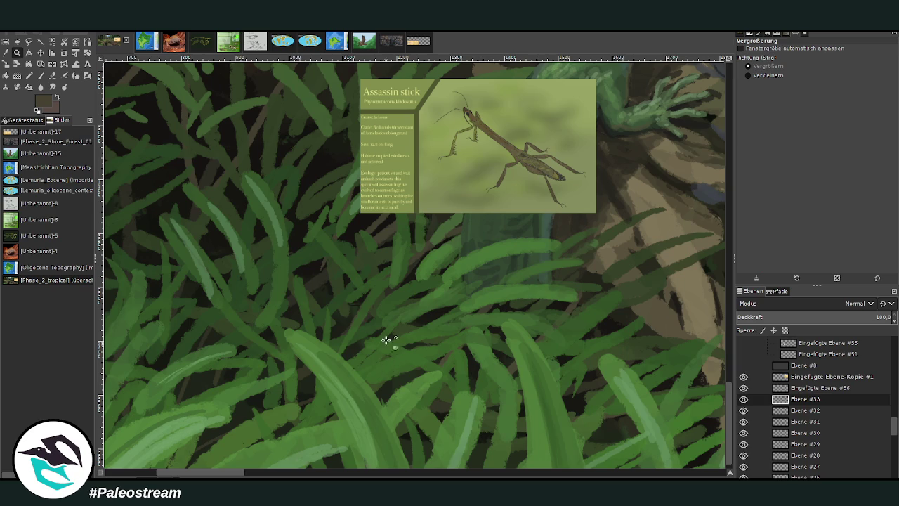
click(40, 76)
drag(813, 64, 856, 64)
drag(767, 148, 753, 147)
drag(750, 101, 758, 100)
drag(858, 64, 870, 65)
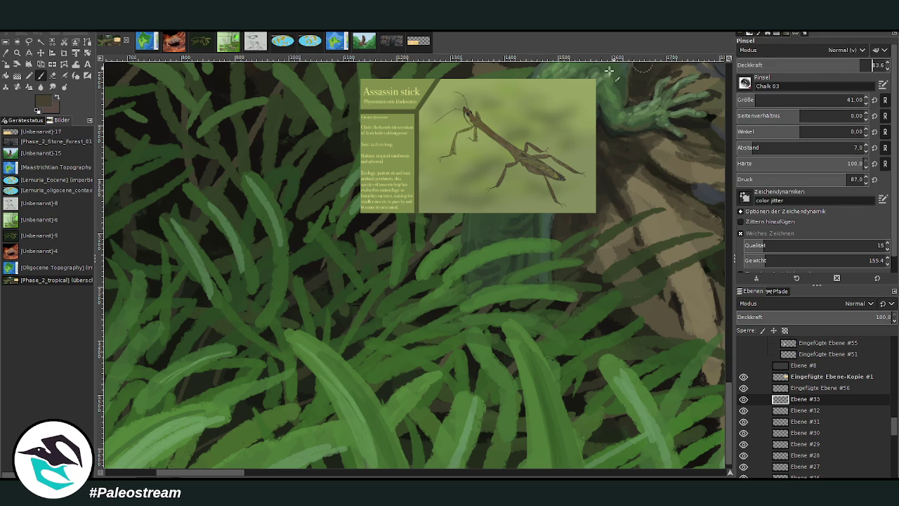
Paint sampled light green strokes along a fern leaf, then glaze fainter green at about 65 opacity.
ctrl+click(412, 387)
mouse_move(383, 371)
mouse_down()
mouse_move(377, 381)
mouse_move(421, 341)
mouse_move(461, 325)
mouse_up()
drag(404, 348, 381, 394)
ctrl+click(545, 390)
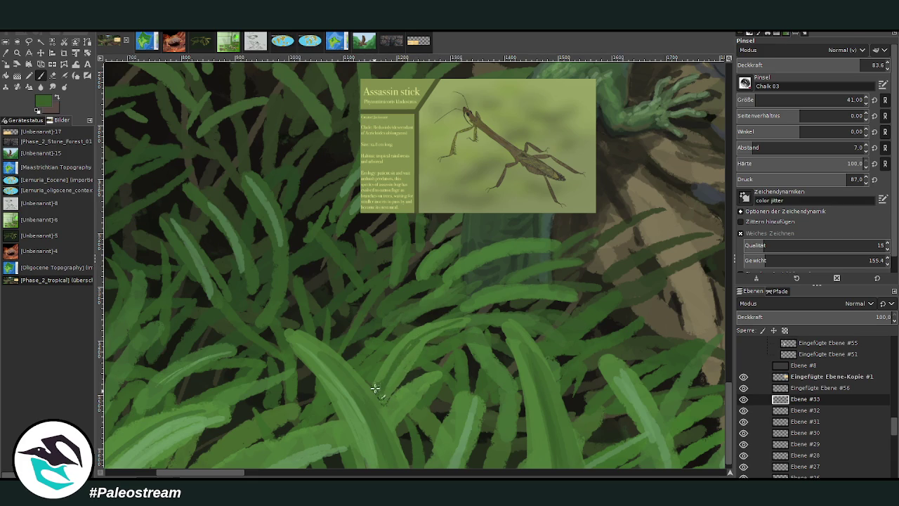
click(830, 66)
mouse_move(379, 383)
mouse_down()
mouse_move(443, 325)
mouse_move(455, 326)
mouse_up()
Add lighter green highlights along the fern leaf with a size 26 brush.
ctrl+click(643, 391)
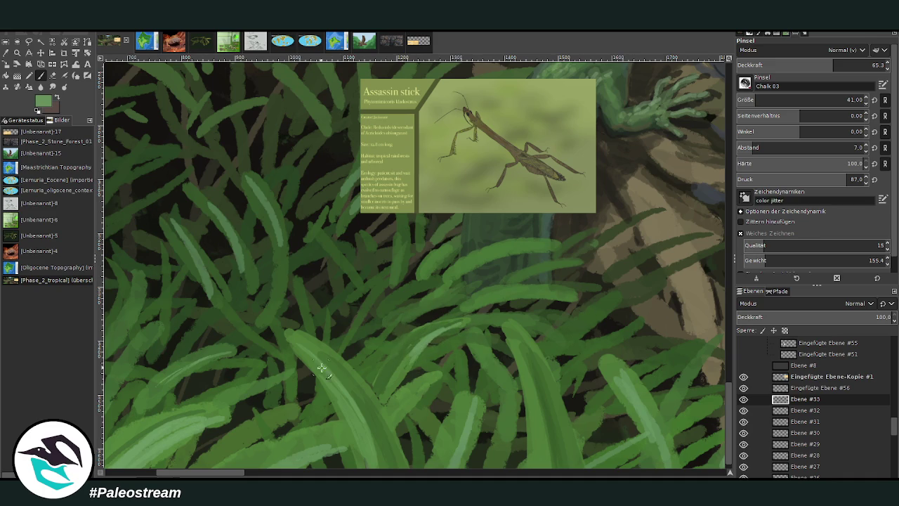
key(bracketleft)
key(bracketleft)
key(bracketleft)
key(bracketleft)
key(bracketleft)
key(bracketleft)
mouse_move(518, 365)
mouse_down()
mouse_move(503, 331)
mouse_move(530, 381)
mouse_up()
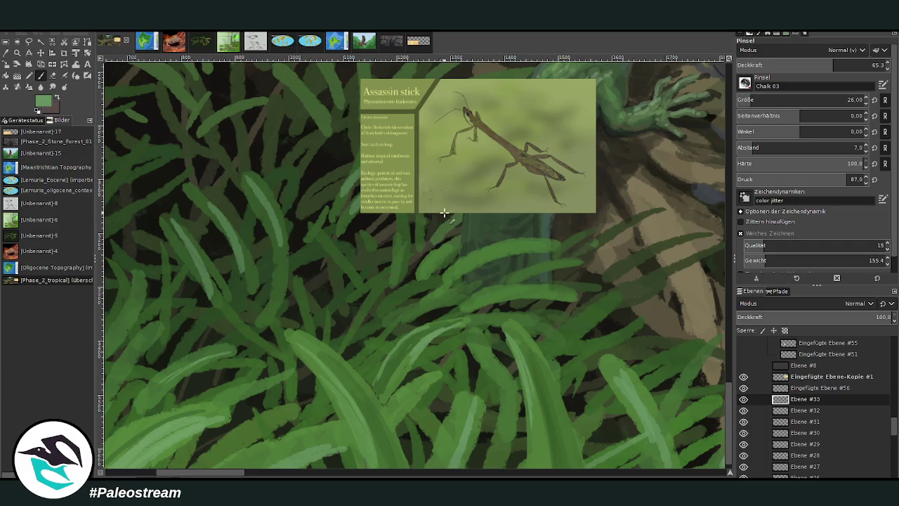
drag(475, 392, 467, 442)
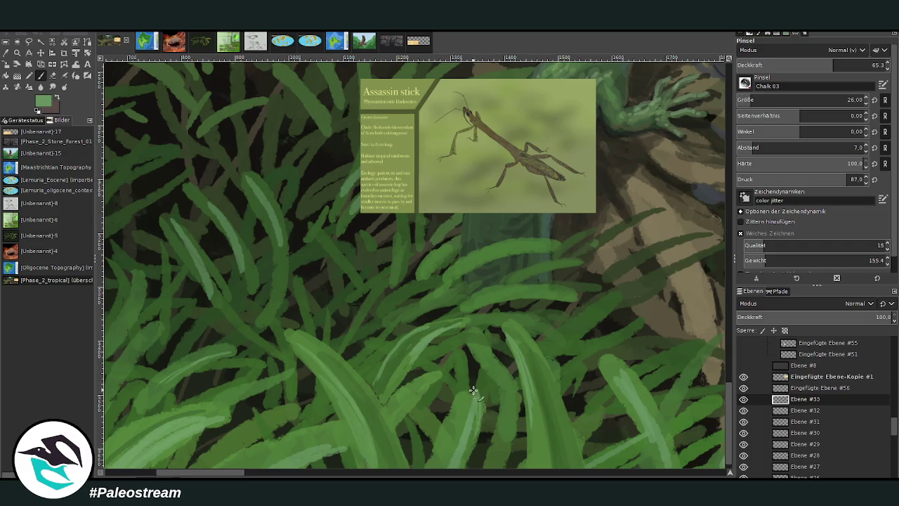
Sample darker green and olive colours with the brush at size 45 and opacity 74.1.
ctrl+click(372, 399)
drag(808, 100, 826, 100)
drag(833, 65, 847, 65)
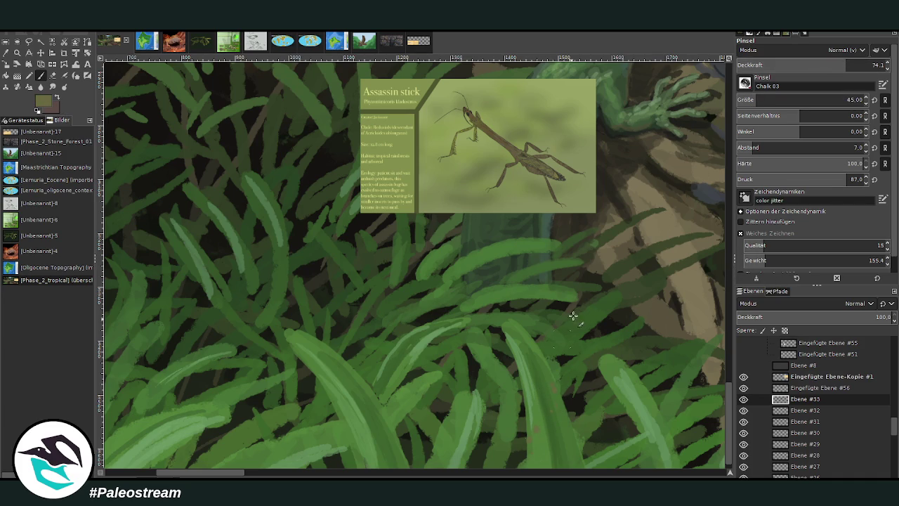
ctrl+click(726, 266)
ctrl+click(727, 270)
Reduce the brush to size 23 at 84.5 opacity and paint a small dark leaf stroke.
click(818, 100)
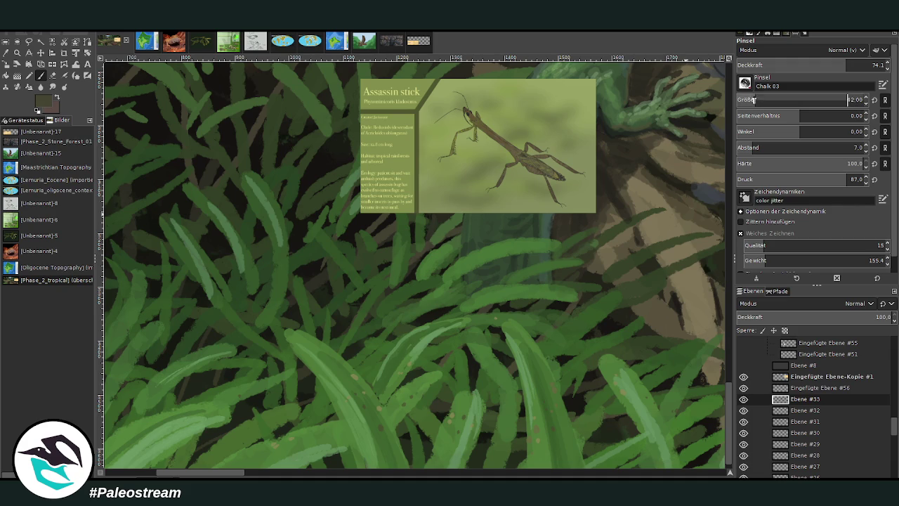
drag(837, 66, 831, 66)
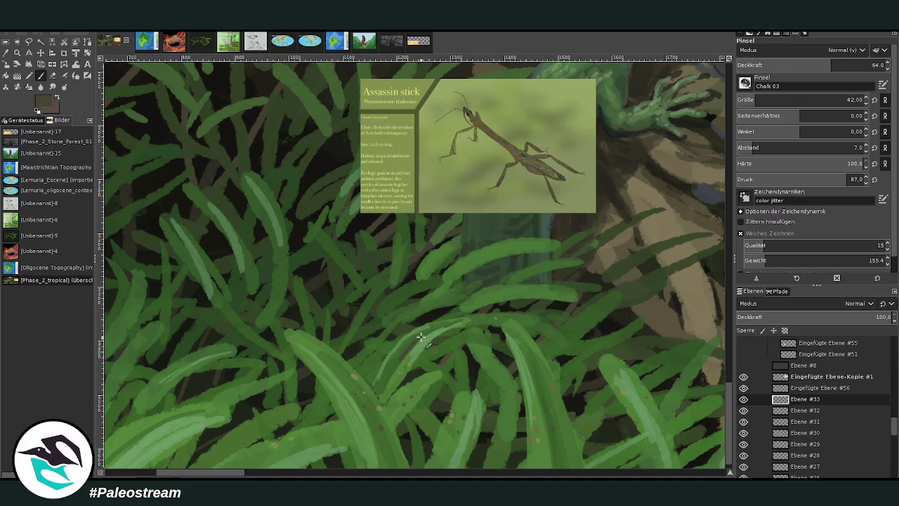
click(755, 100)
click(862, 65)
scroll(807, 99, down, 2)
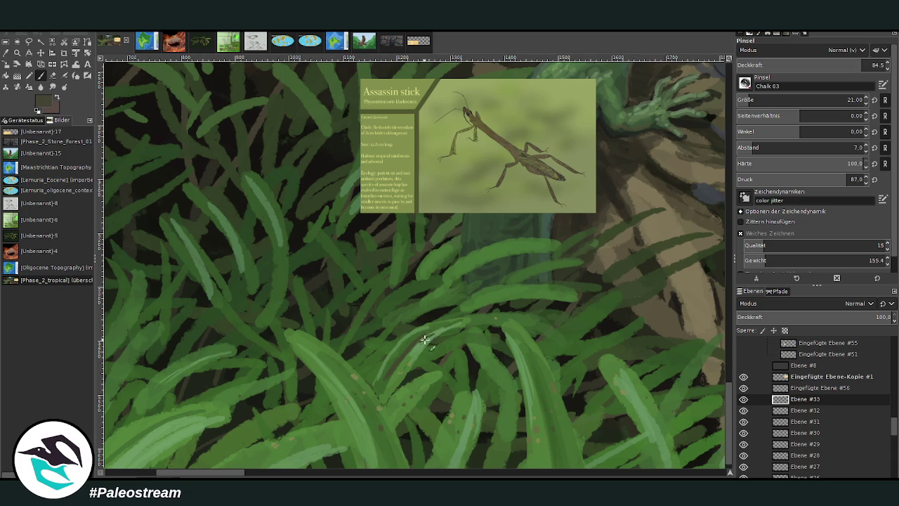
drag(440, 342, 425, 328)
Set the brush size to 10, sample a dark leaf green, and zoom into the lower-middle leaves.
triple_click(853, 99)
text(10)
ctrl+click(504, 351)
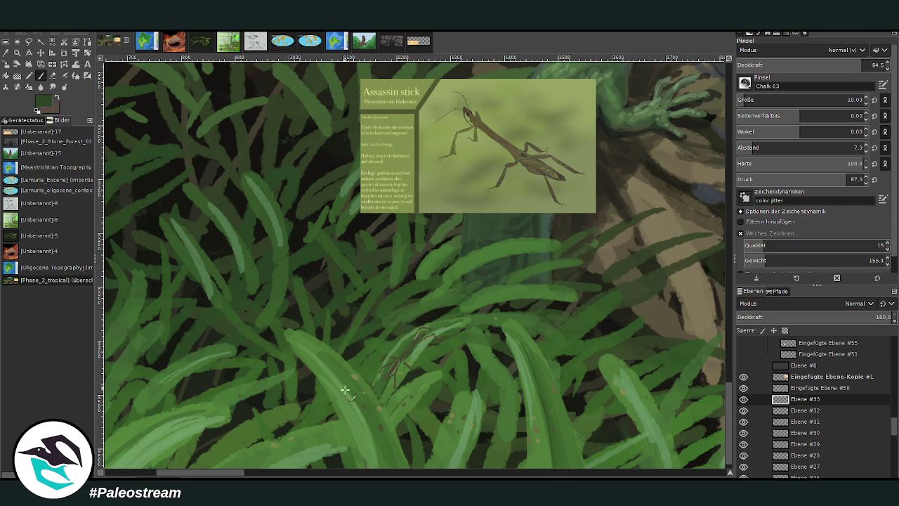
key(z)
click(414, 383)
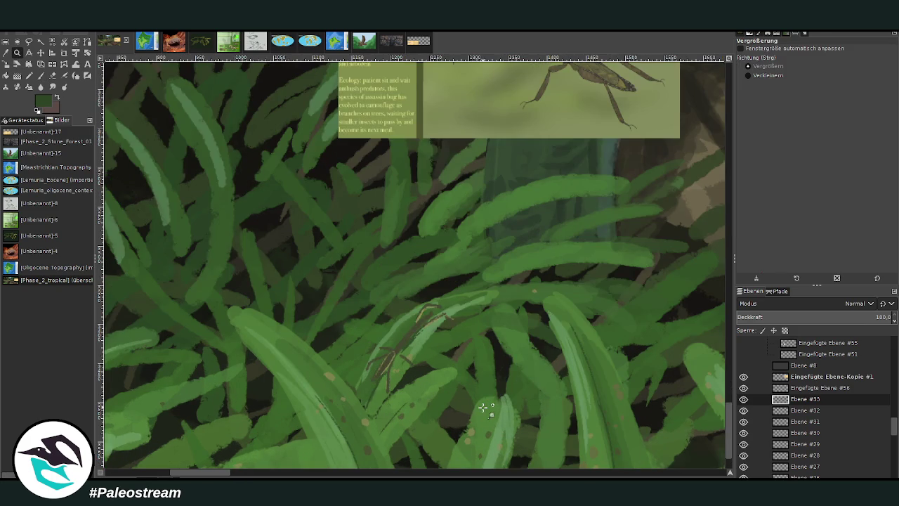
Move the Assassin stick card down into view and ready a 92.1-opacity brush in dark grey-brown.
key(m)
drag(408, 118, 406, 241)
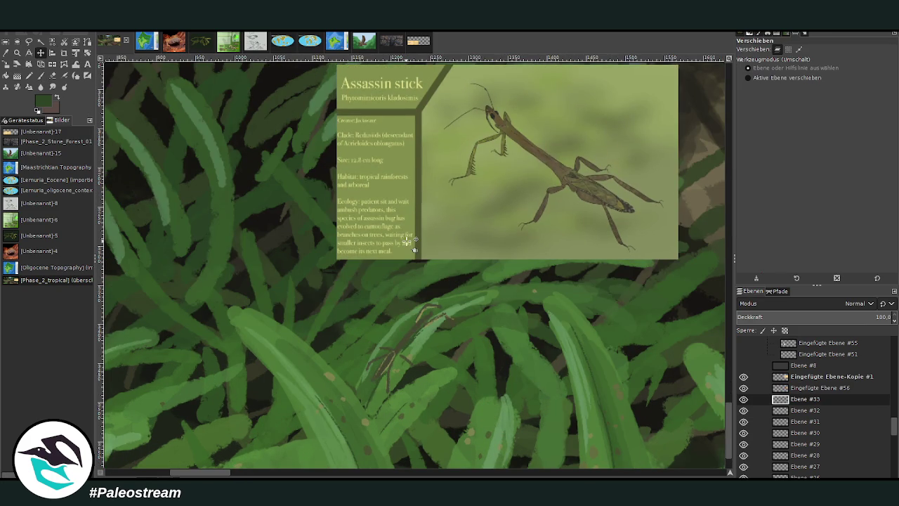
key(p)
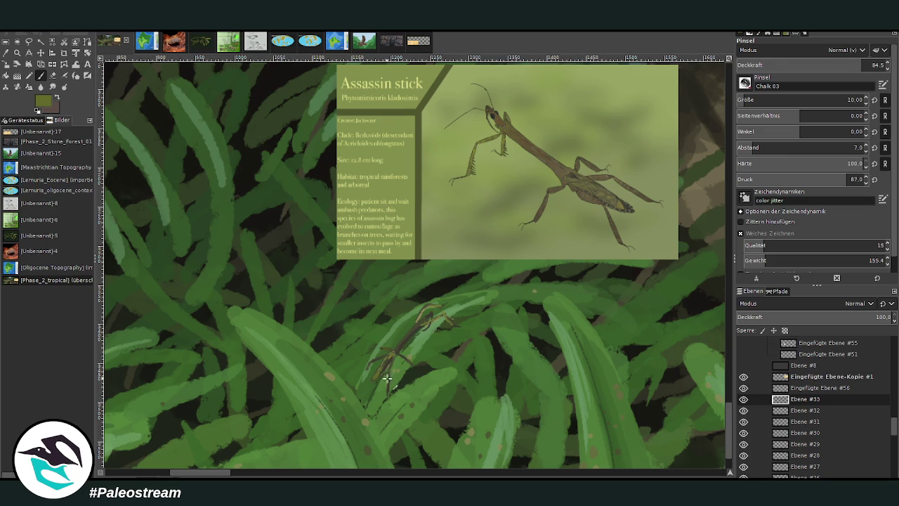
click(873, 65)
ctrl+click(725, 280)
ctrl+click(720, 290)
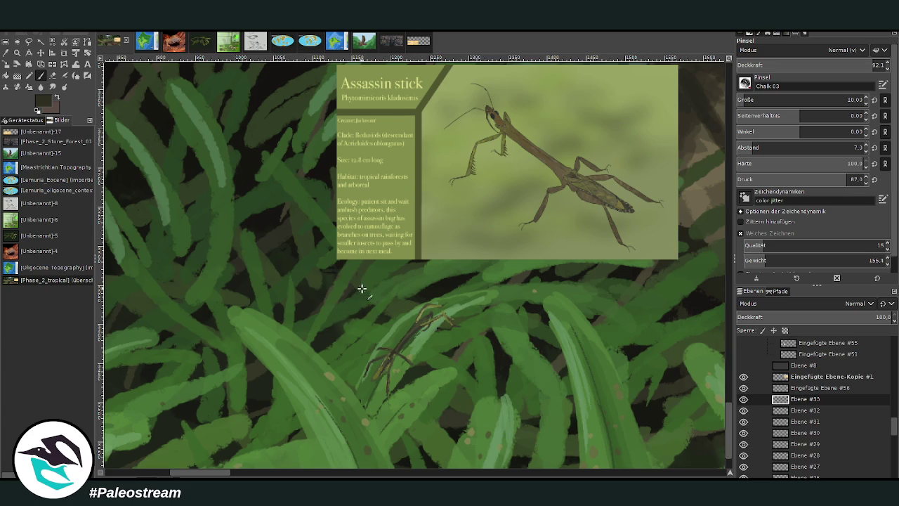
Hide the Assassin stick card, file its layer in the reference group, and fit the painting in view.
click(743, 388)
drag(796, 388, 805, 362)
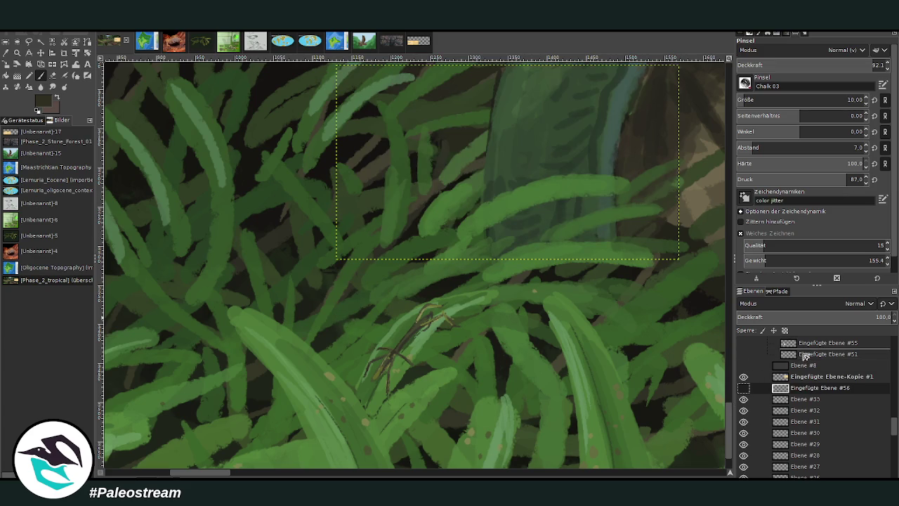
click(801, 388)
key(shift+ctrl+j)
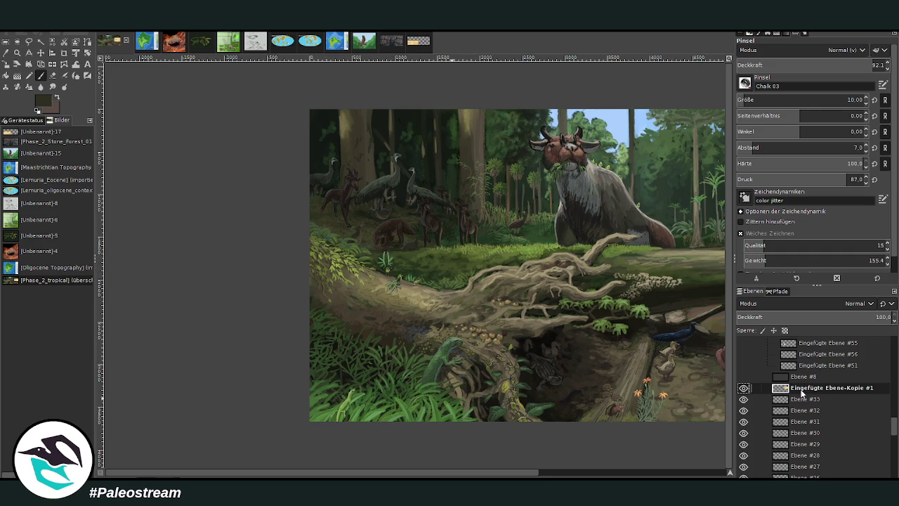
scroll(563, 460, right, 5)
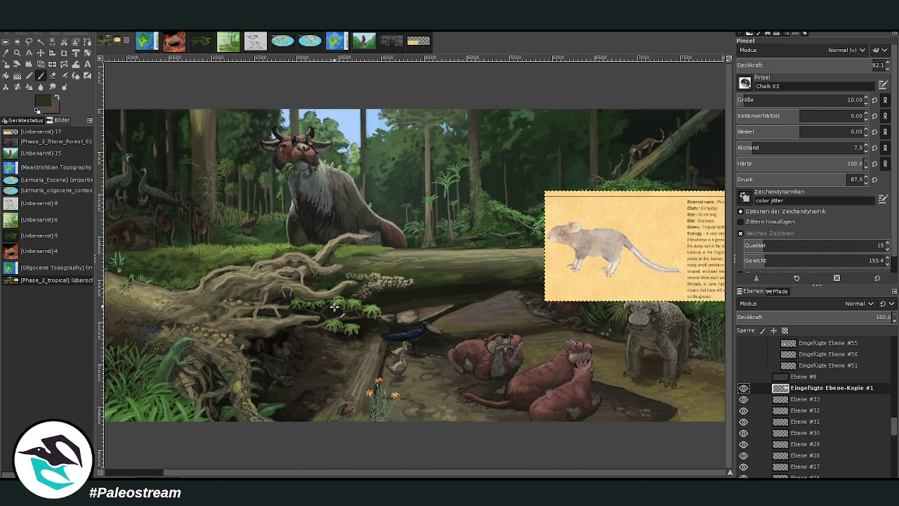
click(16, 53)
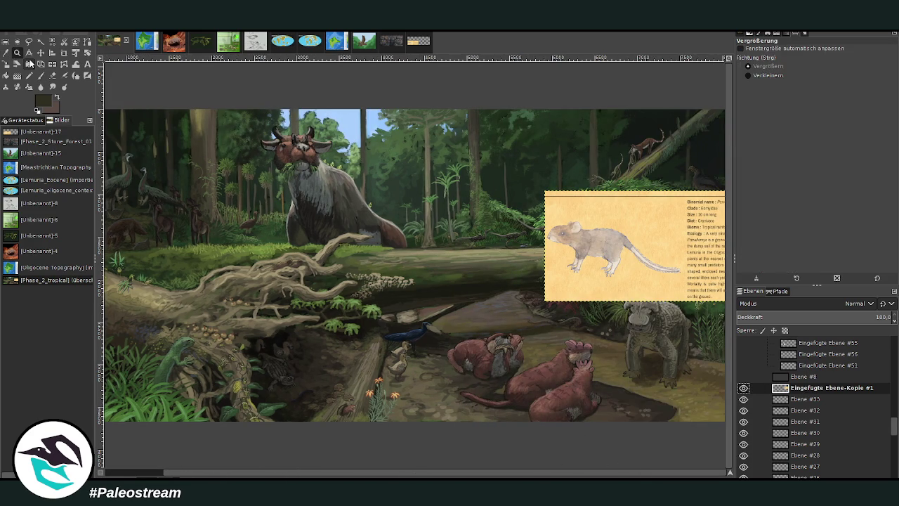
click(5, 64)
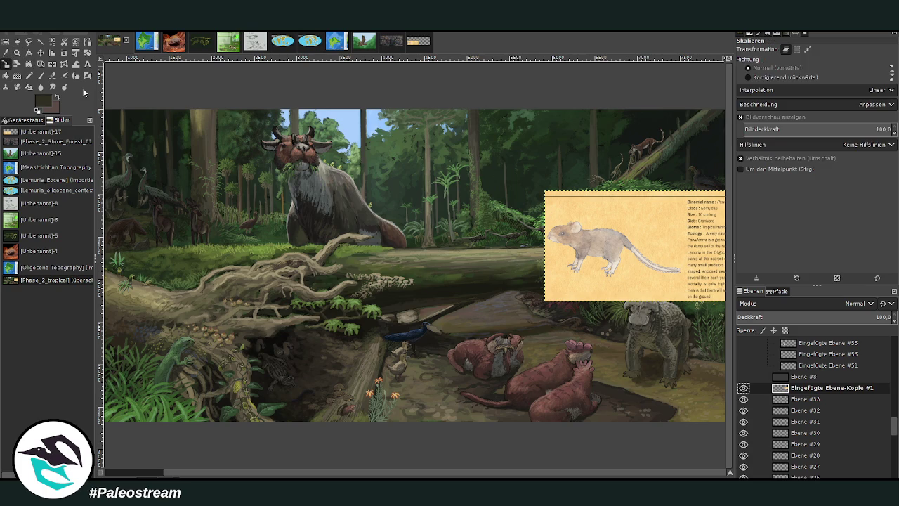
Shrink the Parvulomys info card to 1652 px wide and zoom in around it.
click(569, 271)
drag(636, 252, 408, 269)
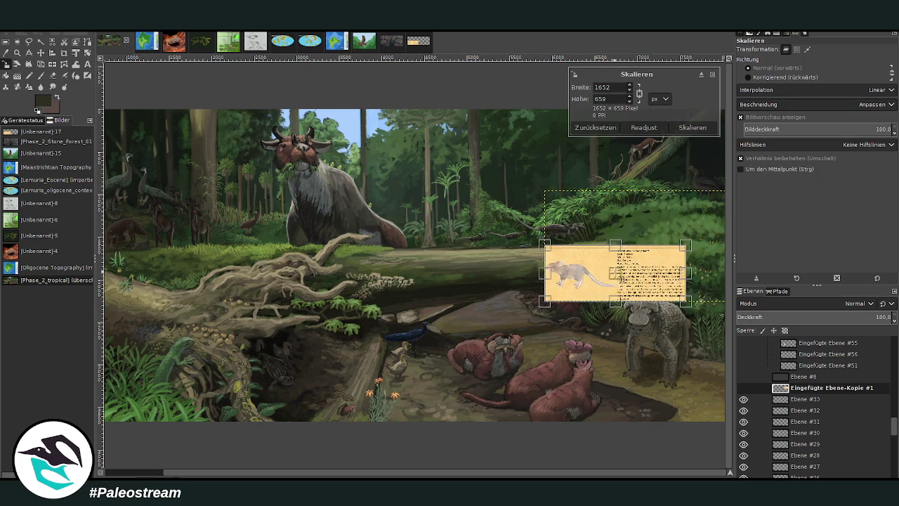
click(691, 127)
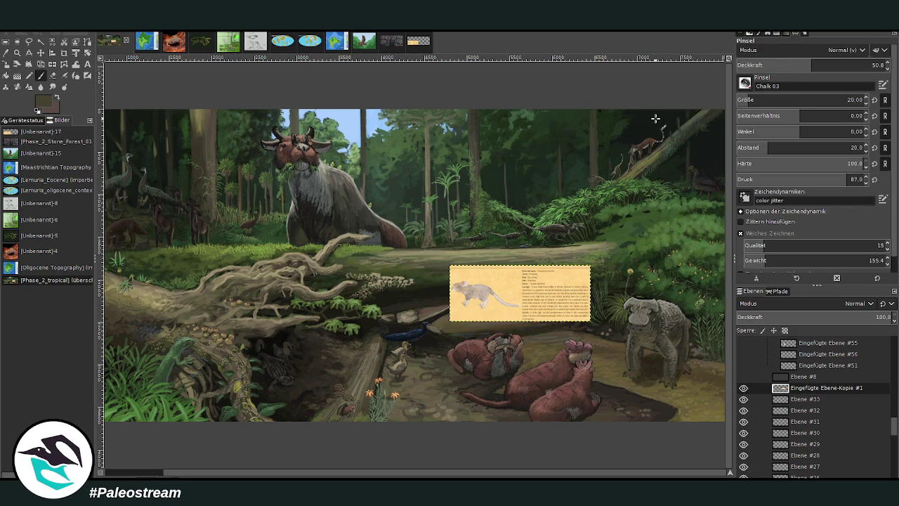
key(z)
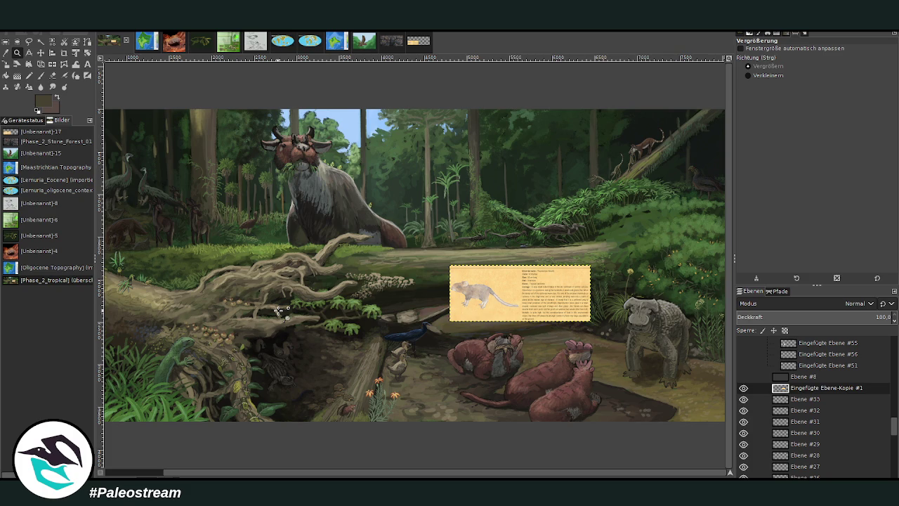
click(492, 371)
click(550, 373)
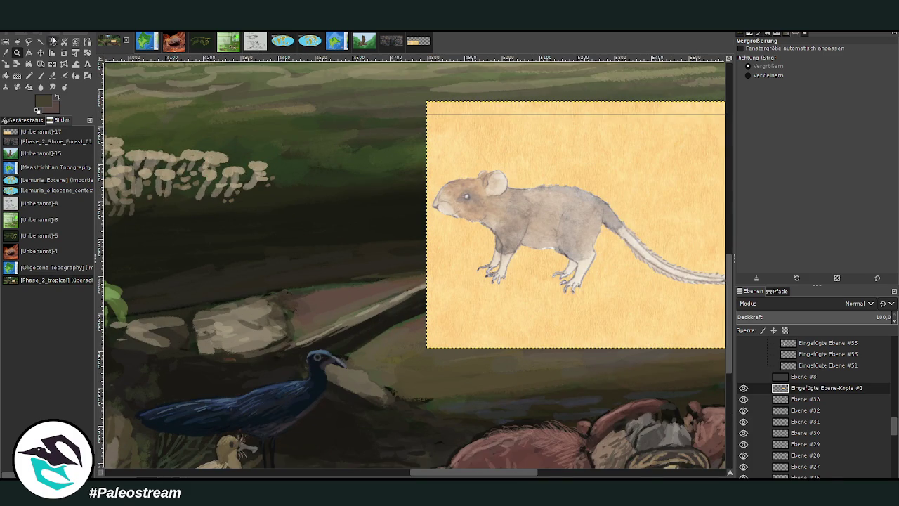
Move the Parvulomys card beside the log and scale it to about 759×304 px.
key(m)
mouse_move(476, 262)
mouse_down()
mouse_move(440, 376)
mouse_move(337, 358)
mouse_move(328, 346)
mouse_up()
key(shift+s)
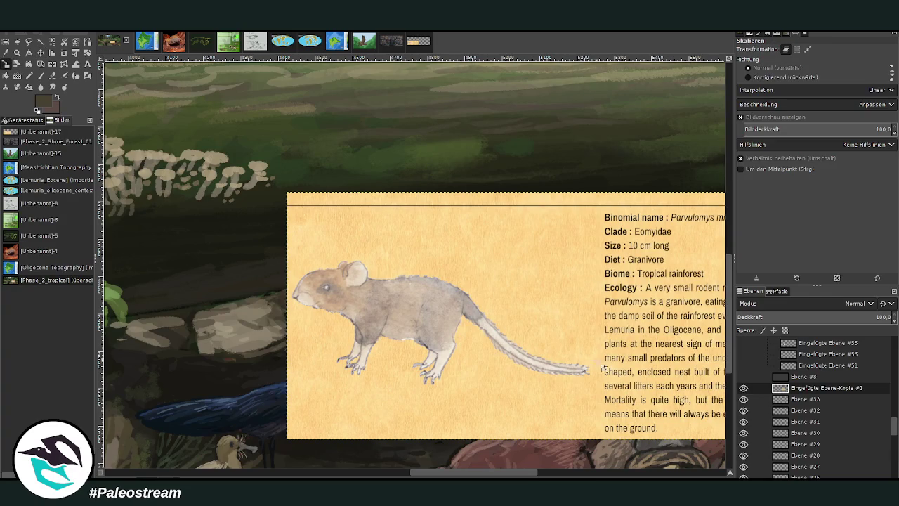
mouse_move(566, 351)
mouse_down()
mouse_move(560, 298)
mouse_move(568, 353)
mouse_up()
click(692, 127)
Zoom in on the log, set a near-black stronger brush, and add a new layer above Ebene #33.
key(p)
key(z)
drag(223, 164, 611, 450)
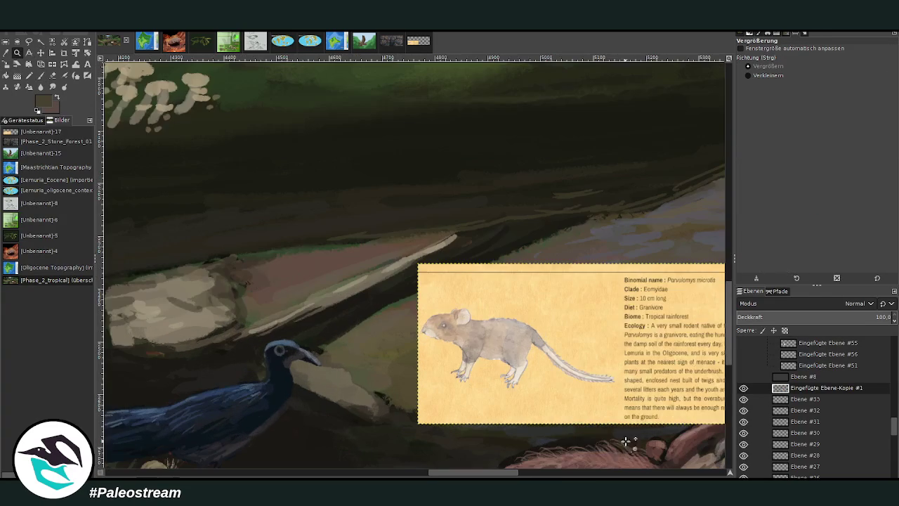
click(40, 77)
key(d)
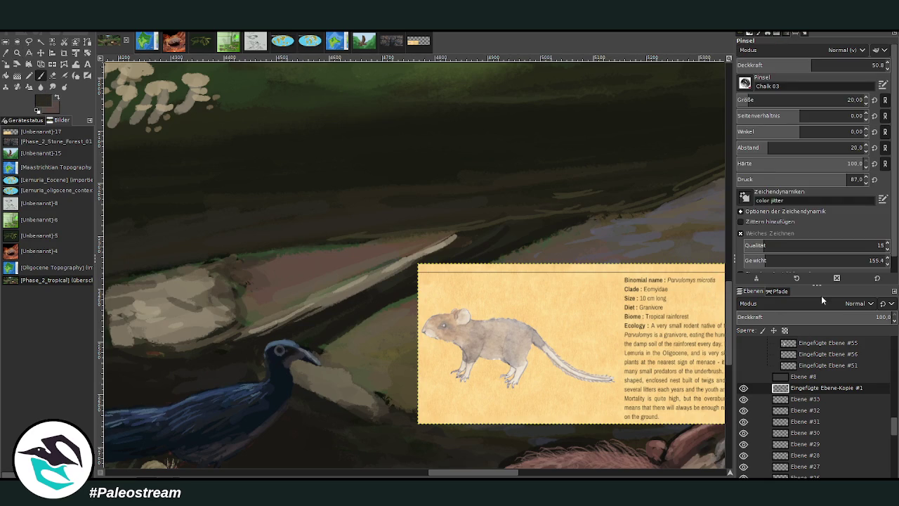
drag(793, 66, 824, 66)
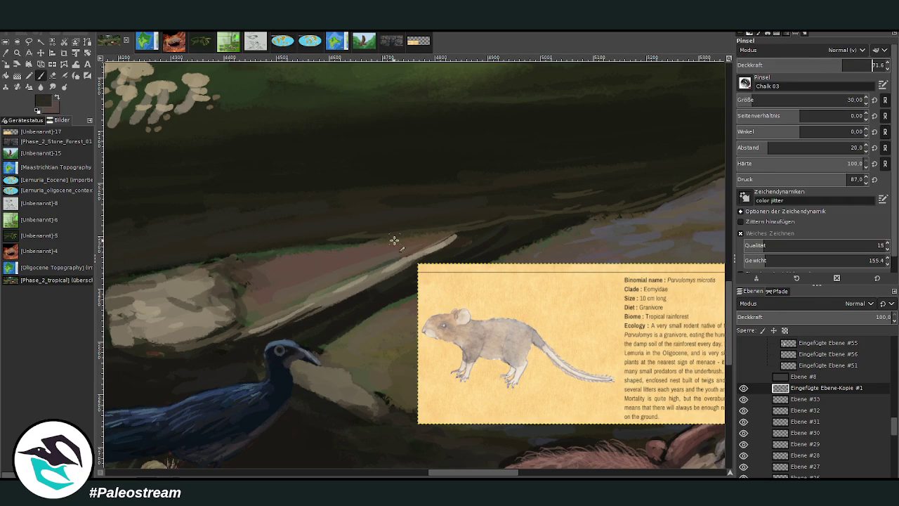
click(808, 399)
key(shift+ctrl+n)
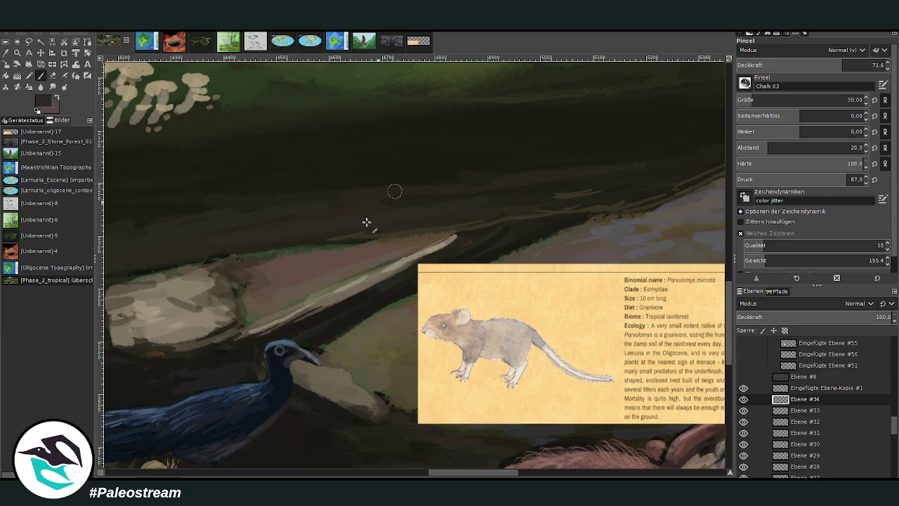
Sketch two small dark rodent shapes on the log, undoing missed strokes.
mouse_move(339, 274)
mouse_down()
mouse_move(309, 277)
mouse_move(336, 273)
mouse_up()
key(ctrl+z)
key(ctrl+z)
drag(314, 271, 336, 273)
drag(829, 103, 733, 68)
key(ctrl+z)
mouse_move(313, 270)
mouse_down()
mouse_move(319, 282)
mouse_move(336, 276)
mouse_move(277, 279)
mouse_move(343, 262)
mouse_up()
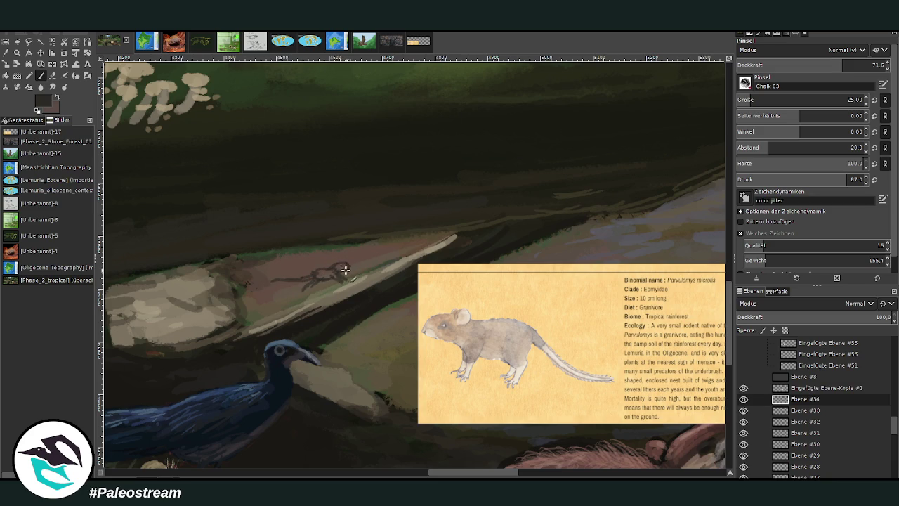
mouse_move(330, 257)
mouse_down()
mouse_move(337, 262)
mouse_move(311, 282)
mouse_up()
mouse_move(398, 245)
mouse_down()
mouse_move(404, 251)
mouse_move(368, 255)
mouse_move(405, 246)
mouse_up()
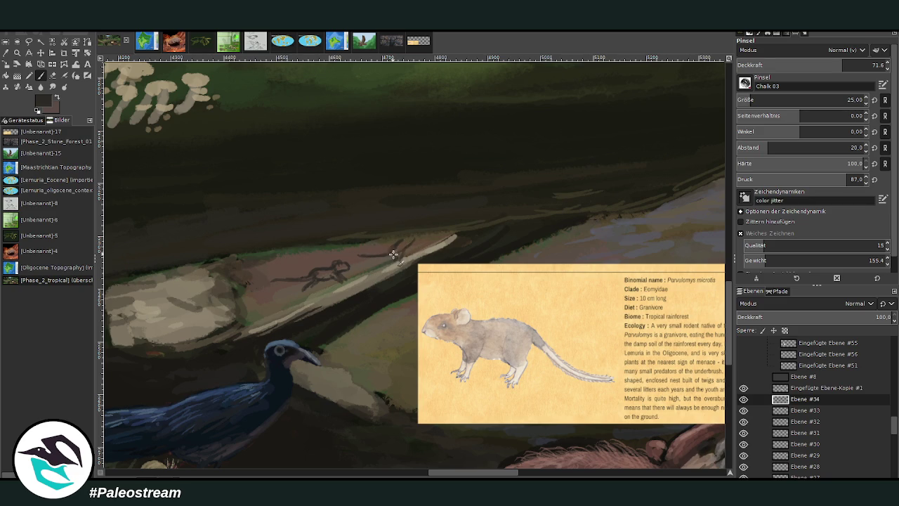
Lower the brush opacity to 52.7, sample a brown from the log, and select the bottom layer.
click(5, 53)
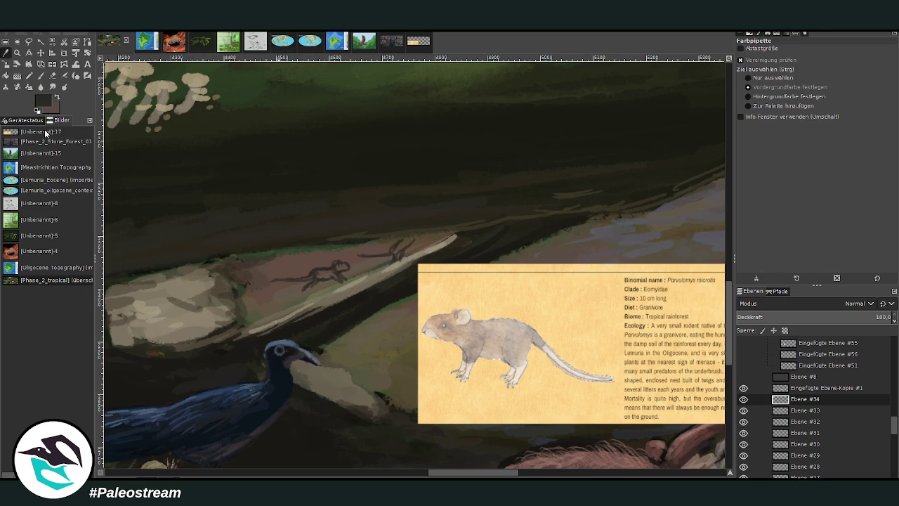
key(p)
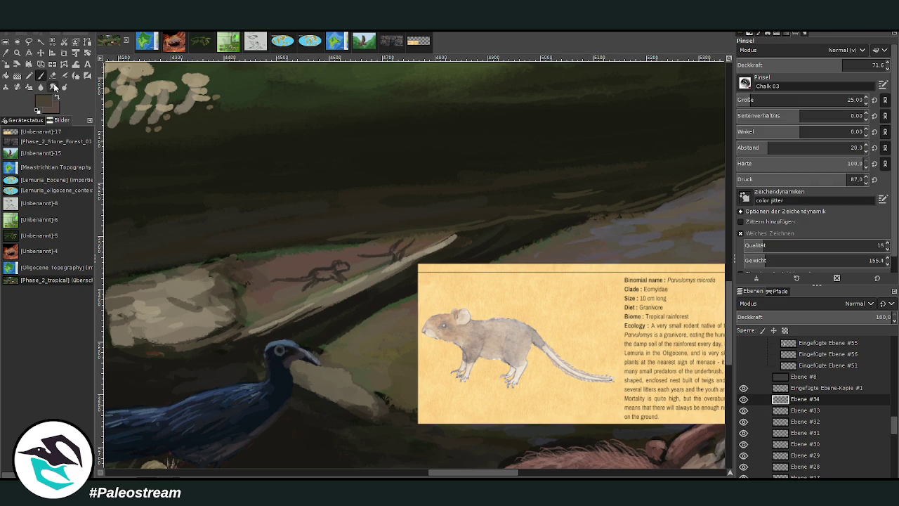
click(815, 64)
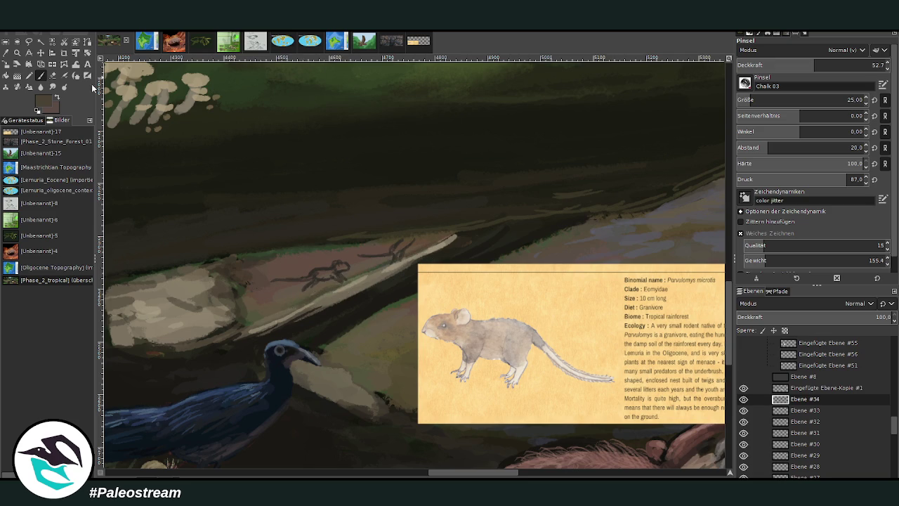
click(7, 54)
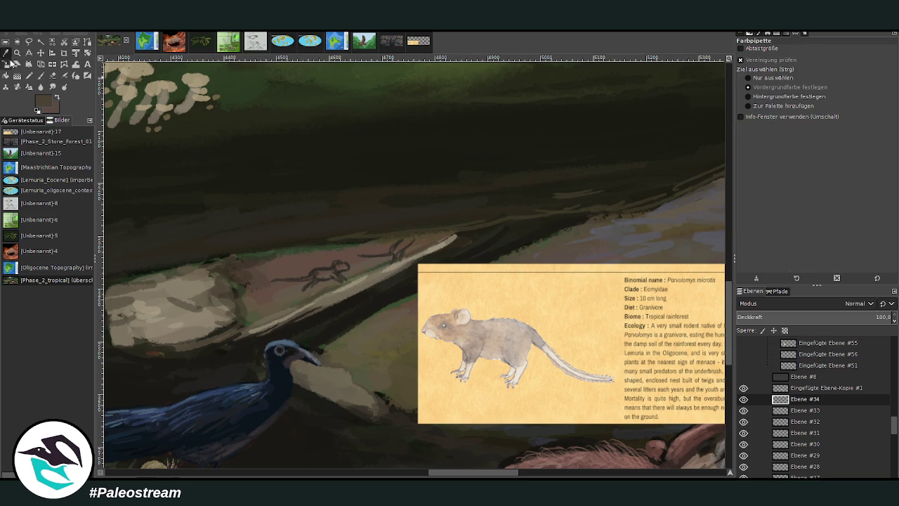
click(304, 264)
key(p)
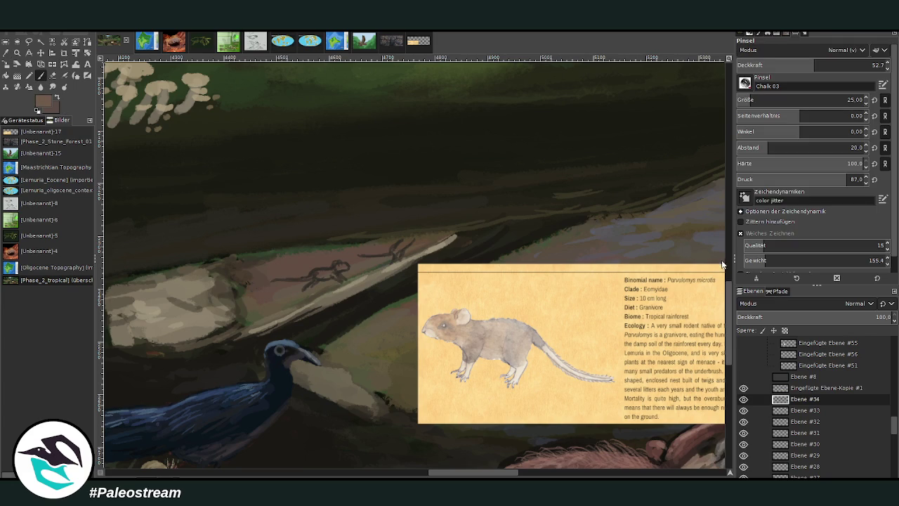
scroll(800, 99, down, 9)
scroll(802, 461, down, 10)
click(802, 461)
On Ebene #34, fill both rodent sketches with dark grey at size 36, opacity 63.4.
drag(772, 100, 829, 99)
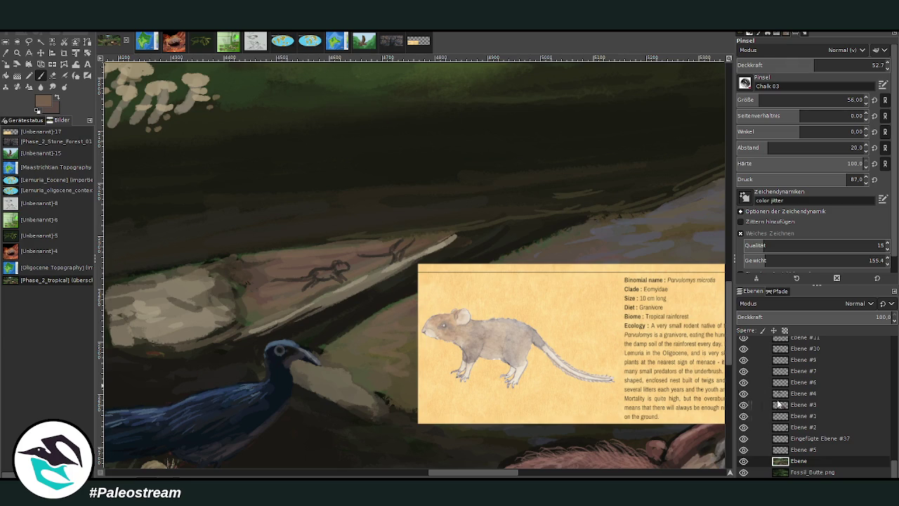
drag(895, 452, 895, 420)
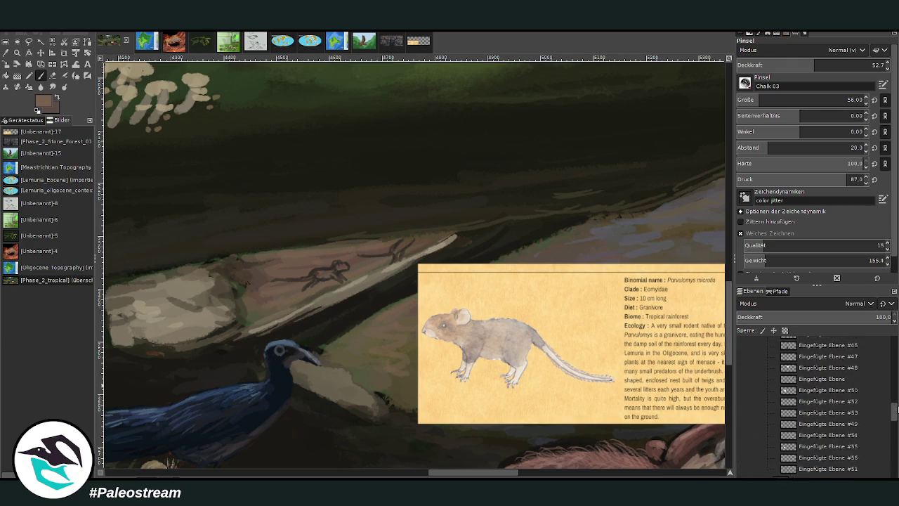
click(797, 416)
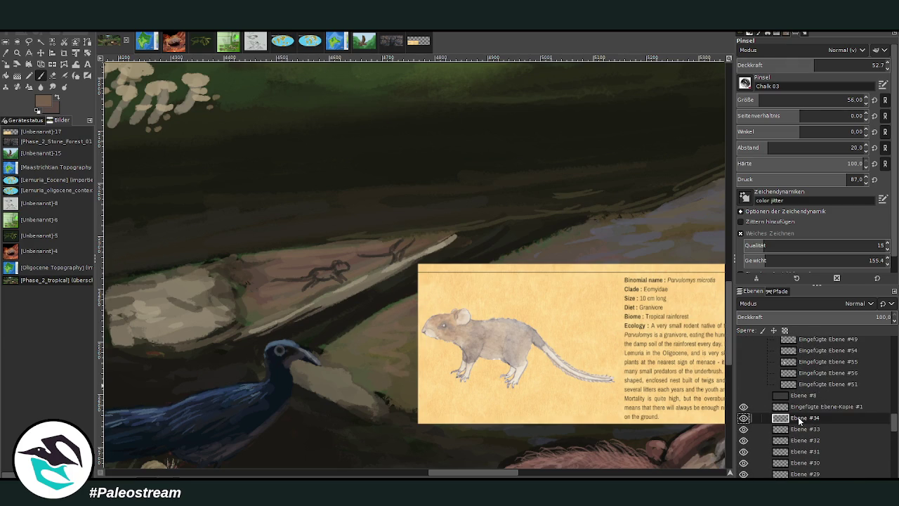
key(x)
drag(766, 99, 748, 99)
drag(814, 65, 830, 65)
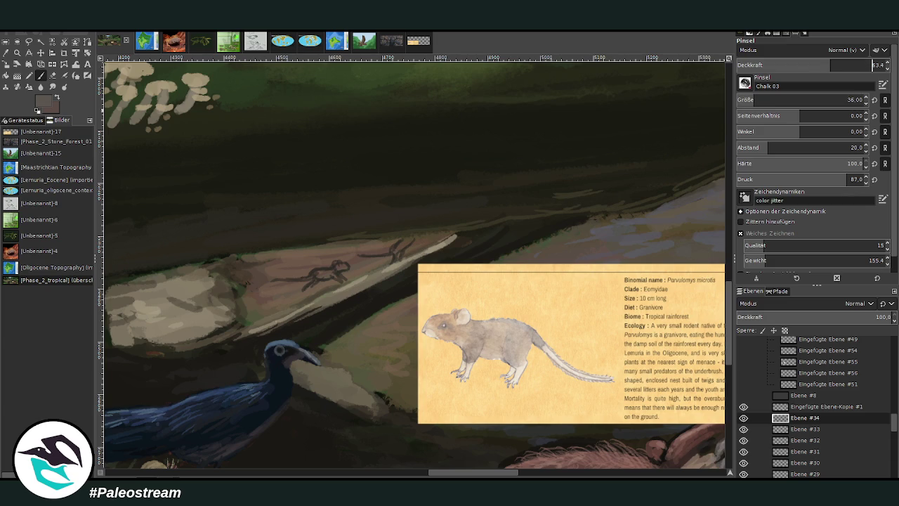
drag(336, 272, 314, 272)
drag(387, 241, 398, 251)
Darken the first rodent's body and lighten its outline with sampled browns.
ctrl+click(707, 276)
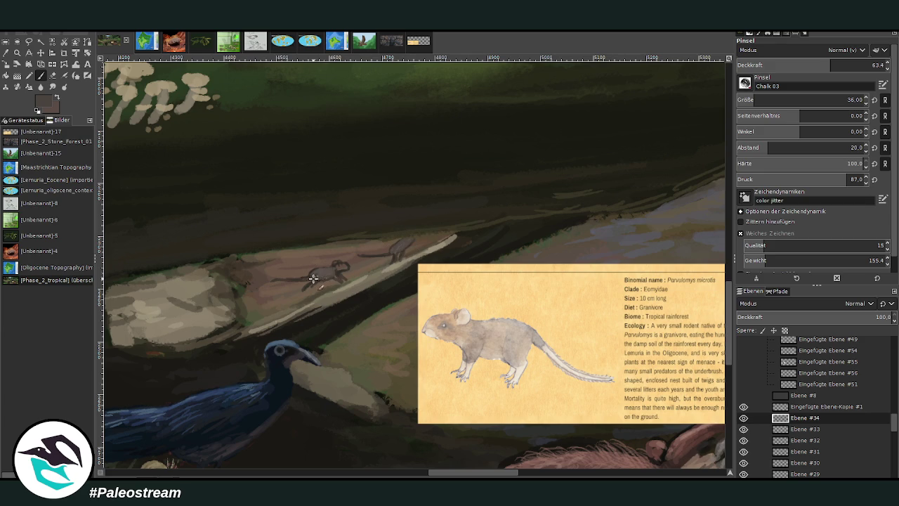
drag(313, 277, 334, 272)
ctrl+click(713, 272)
drag(343, 263, 328, 267)
ctrl+click(715, 266)
Paint pink rodent heads and thin pale tails with a size 14 brush at 48.6 opacity.
key(x)
drag(843, 103, 815, 103)
drag(831, 65, 810, 64)
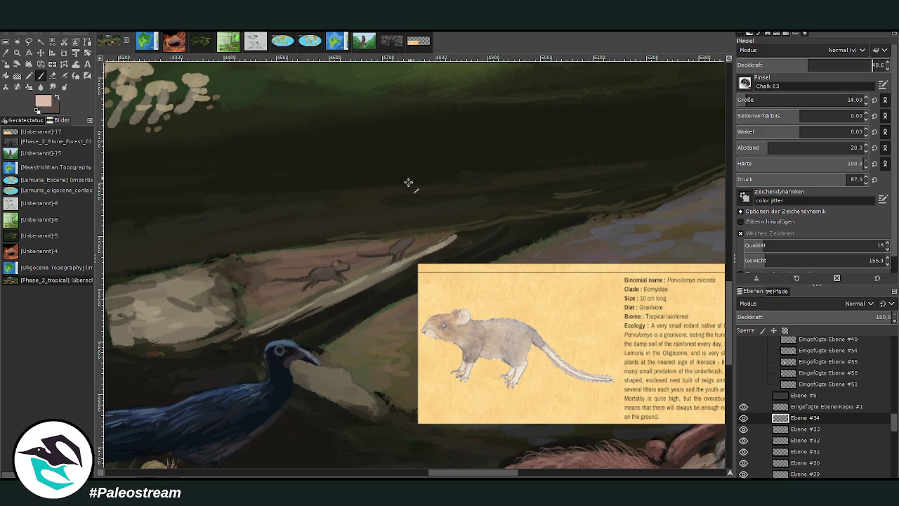
drag(336, 260, 308, 274)
click(342, 263)
drag(276, 280, 303, 280)
drag(359, 254, 388, 252)
Add a faint light streak along the log edge, then hide the Parvulomys card and move its layer up.
click(877, 65)
text(80)
key(Return)
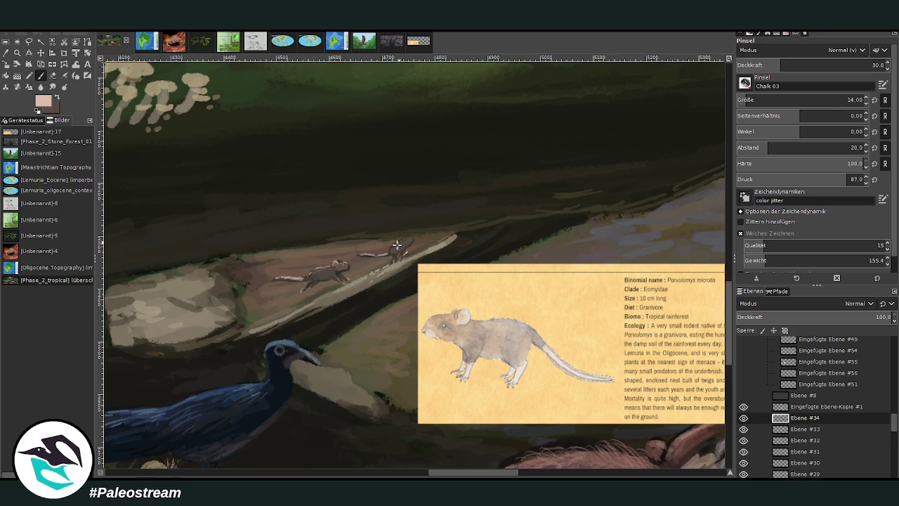
drag(323, 301, 228, 338)
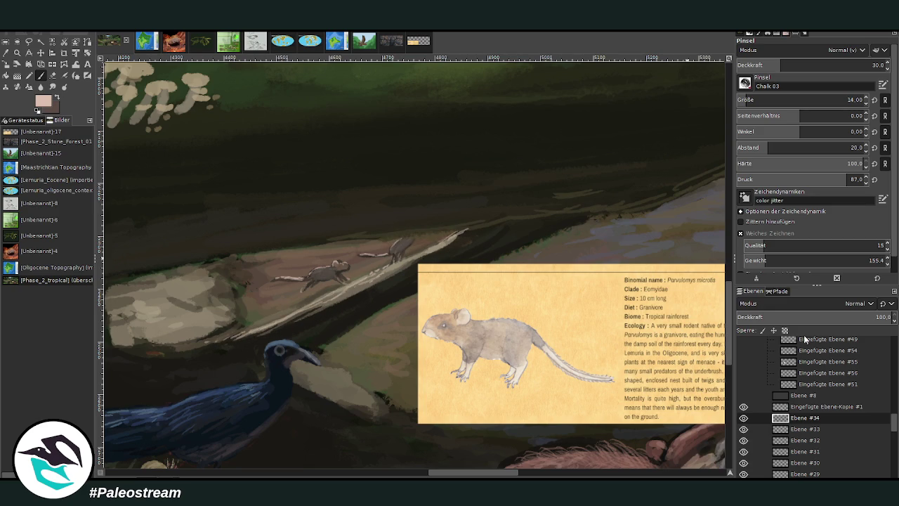
click(743, 407)
drag(800, 407, 800, 373)
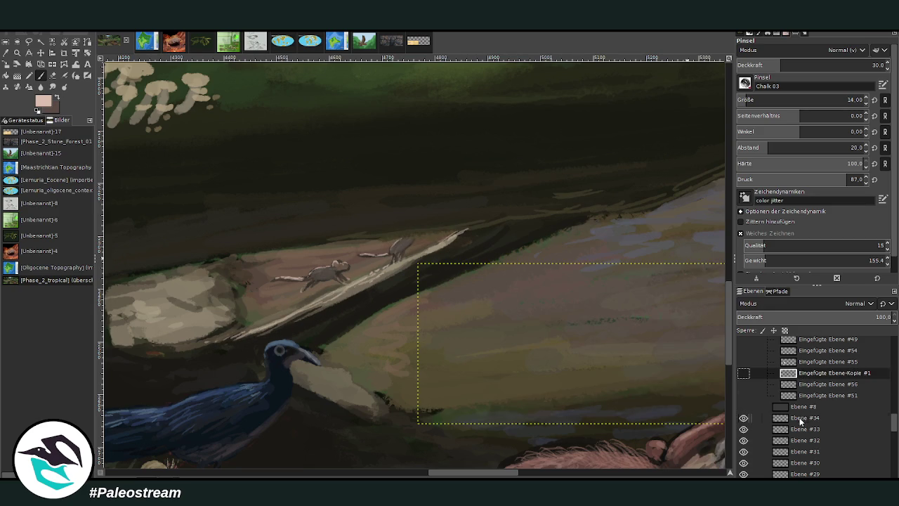
Zoom out to the whole painting and paste the invertebrate reference card as a new layer.
key(minus)
key(minus)
key(minus)
key(minus)
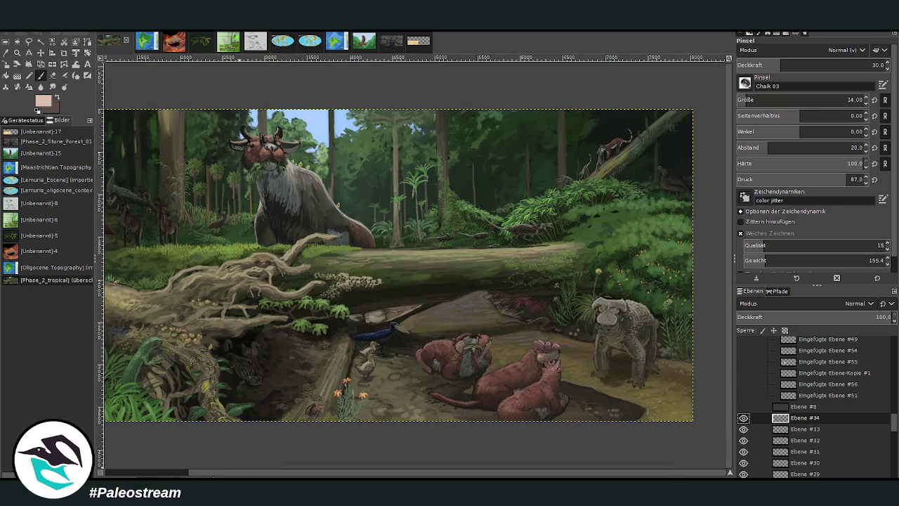
scroll(259, 372, left, 3)
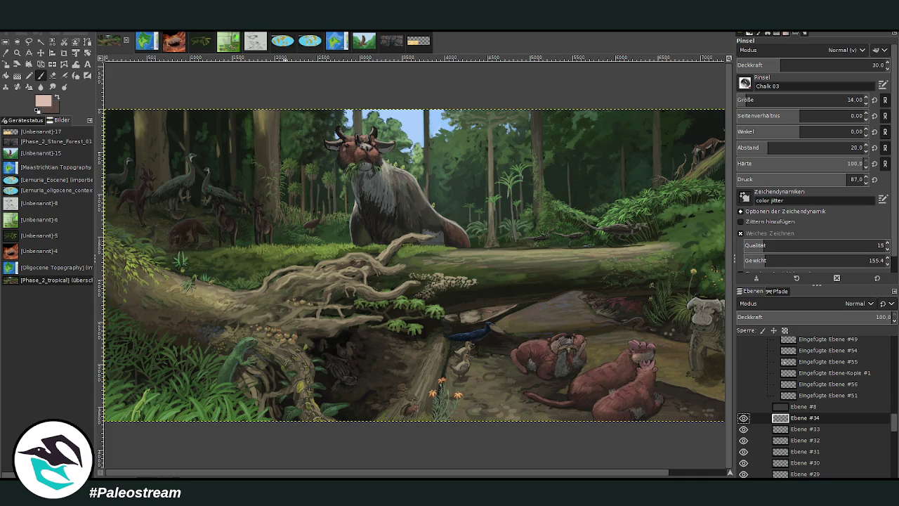
ctrl+click(393, 370)
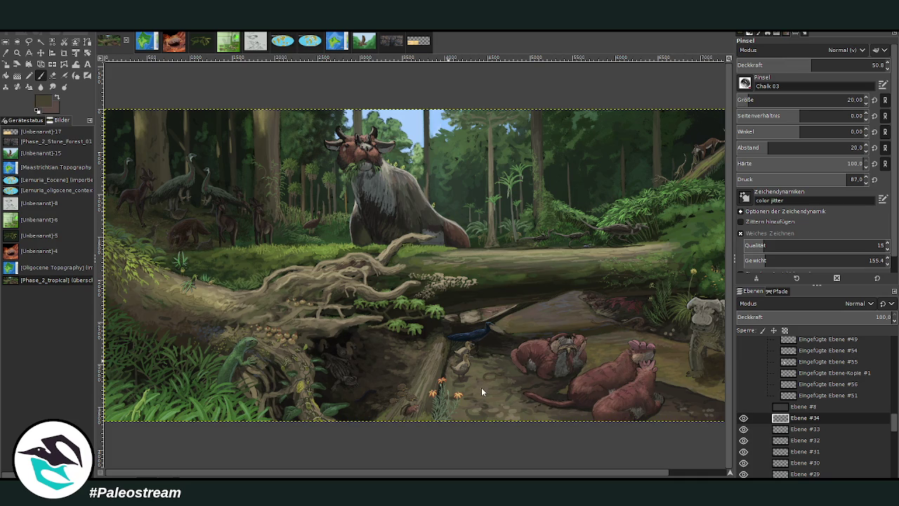
key(ctrl+v)
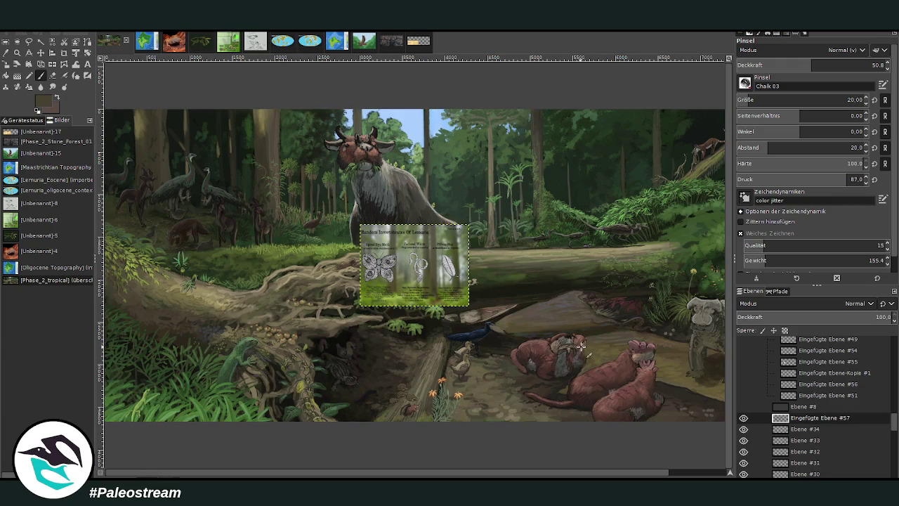
Zoom in on the pasted invertebrate card and drag it right and down.
click(17, 53)
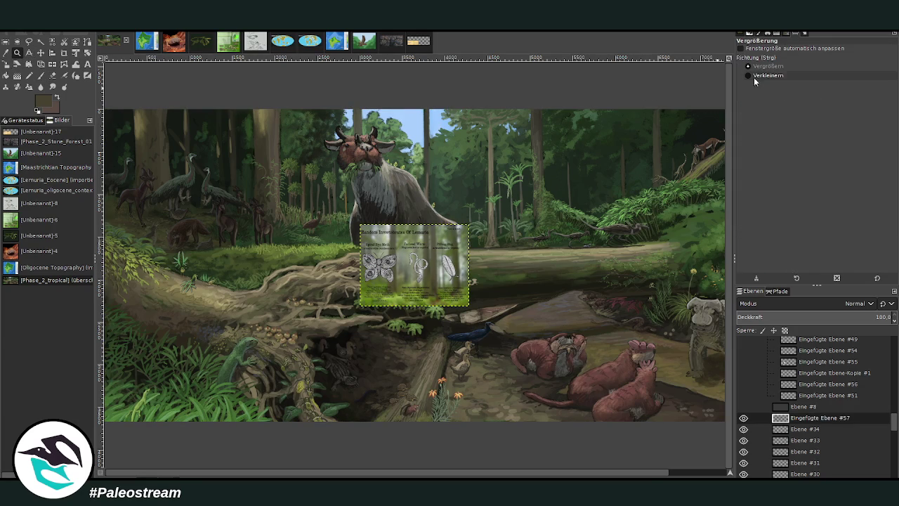
drag(323, 225, 632, 382)
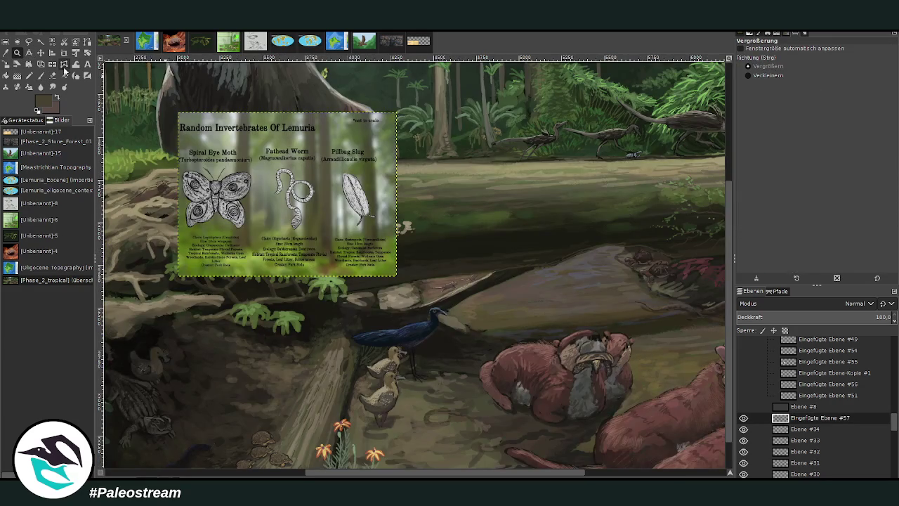
click(41, 52)
drag(309, 236, 547, 315)
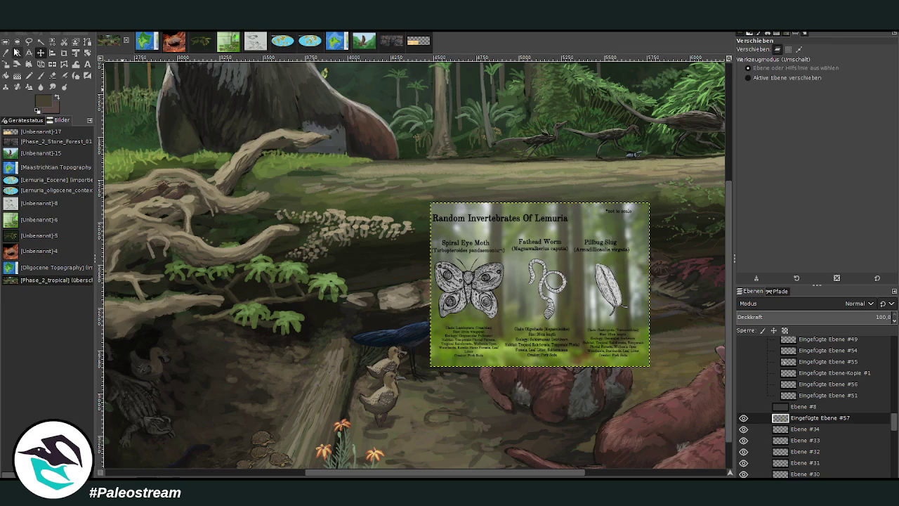
Zoom closer on the card and nudge it right and up over the clearing.
click(16, 52)
drag(430, 201, 669, 381)
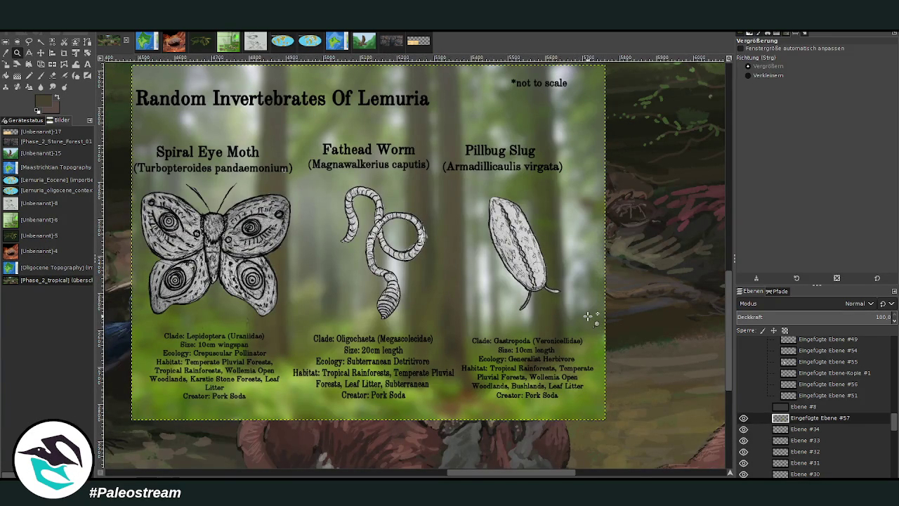
key(shift+c)
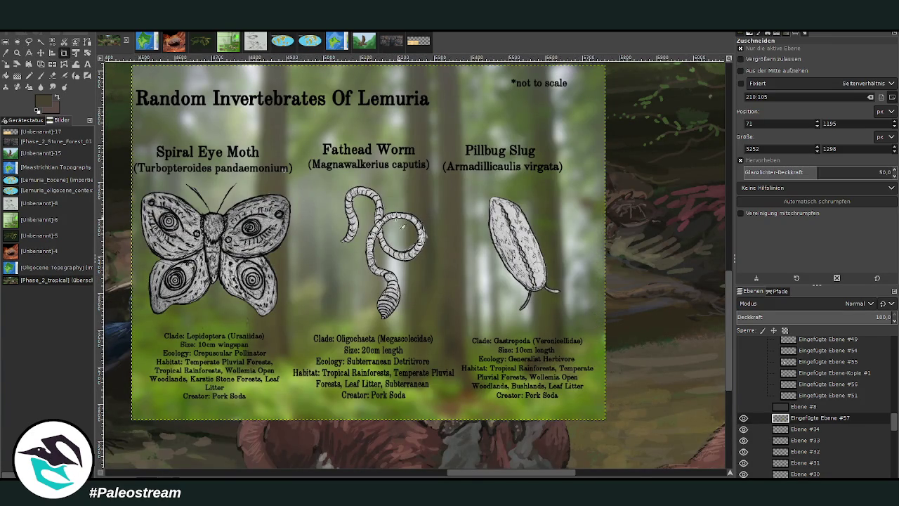
click(40, 53)
drag(307, 264, 560, 199)
drag(460, 475, 143, 476)
scroll(300, 385, down, 5)
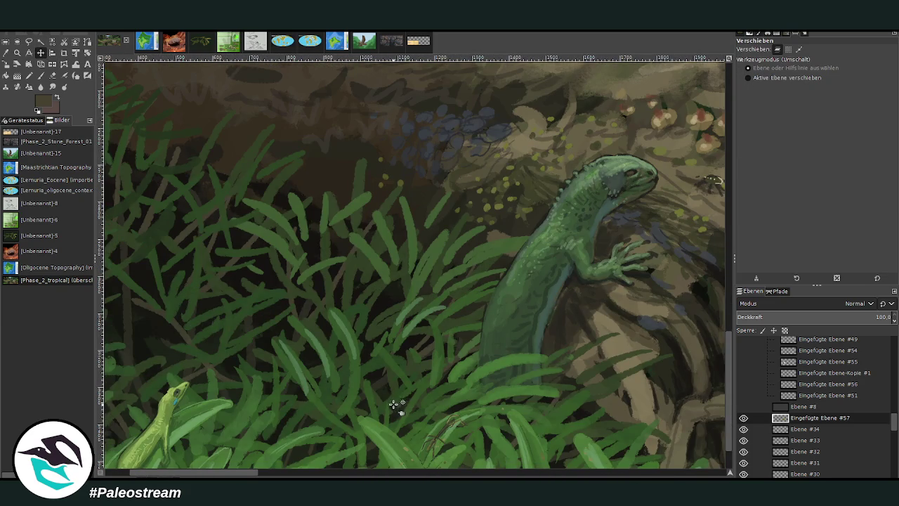
scroll(442, 418, down, 1)
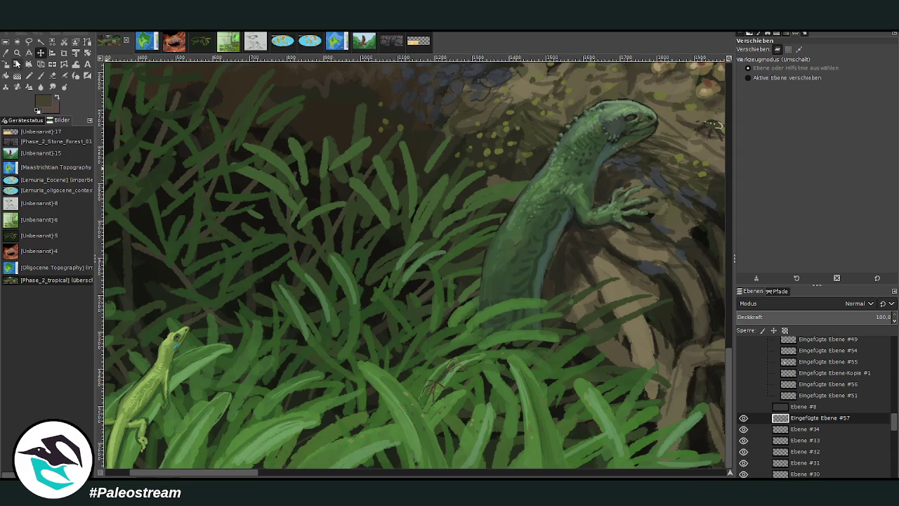
Zoom back out to view the whole painting with the card in place.
click(17, 52)
click(747, 75)
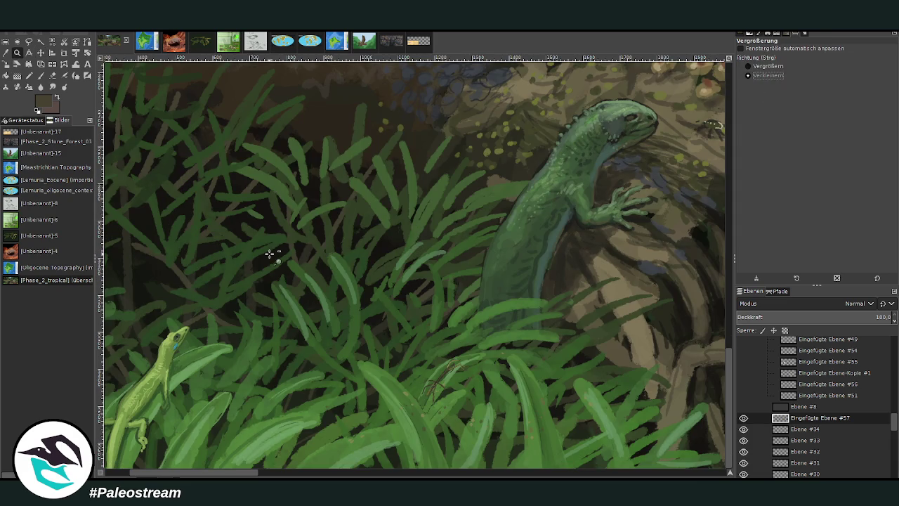
click(271, 255)
drag(242, 475, 517, 476)
scroll(461, 436, up, 2)
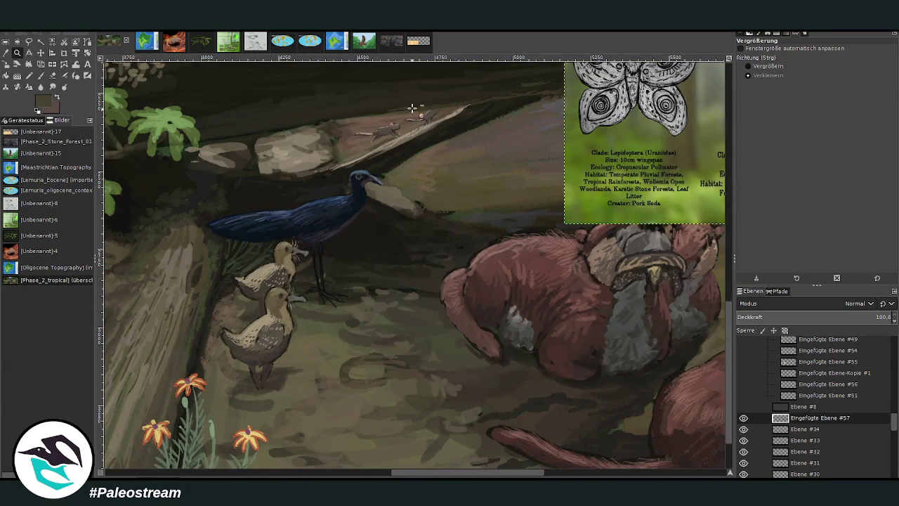
scroll(427, 144, up, 4)
scroll(423, 150, down, 2)
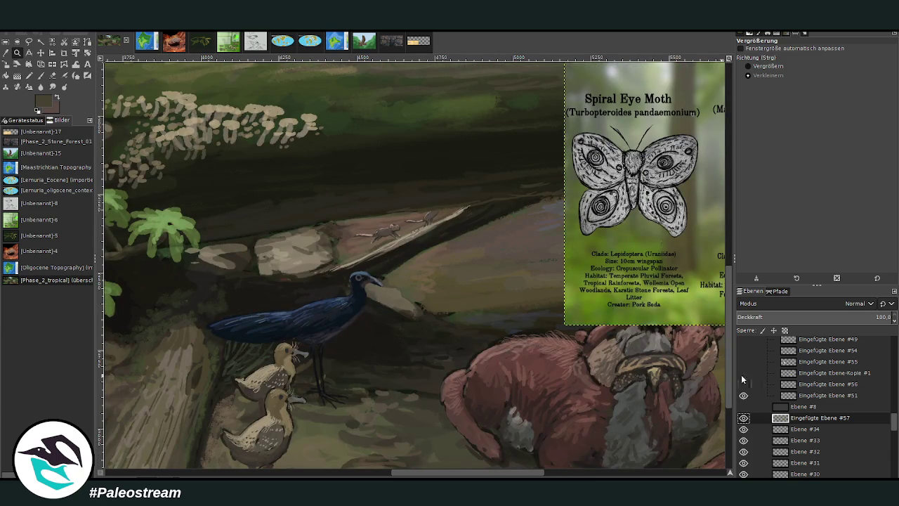
scroll(374, 248, down, 1)
scroll(374, 247, down, 2)
scroll(375, 247, down, 1)
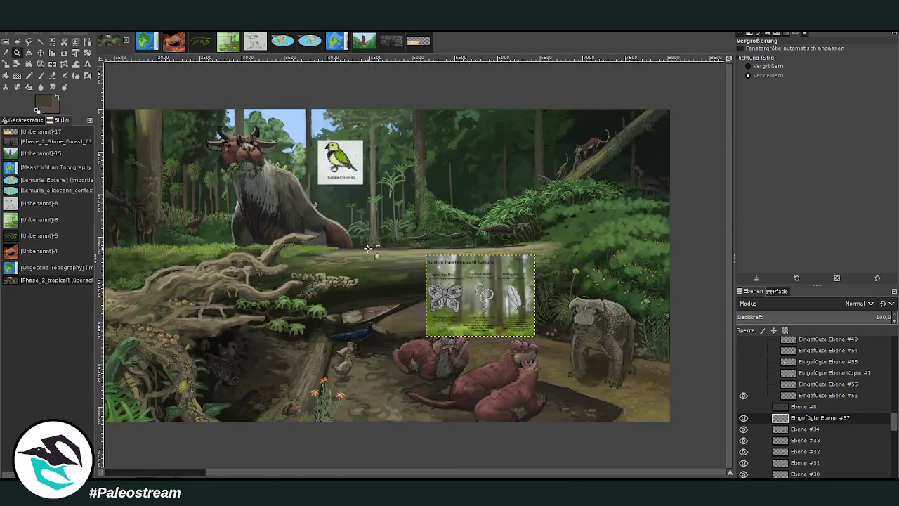
Make Eingefügte Ebene #56, Eingefügte Ebene-Kopie #1 and #55 visible again.
click(743, 384)
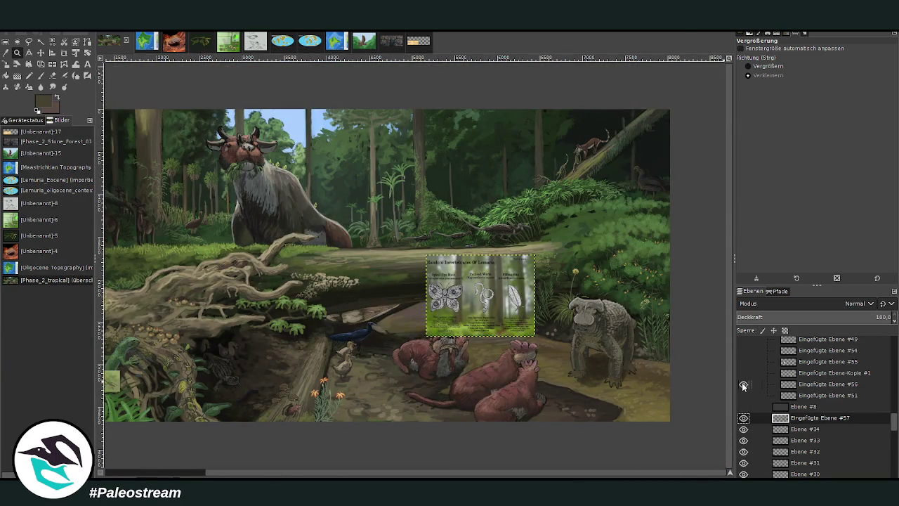
scroll(366, 472, left, 3)
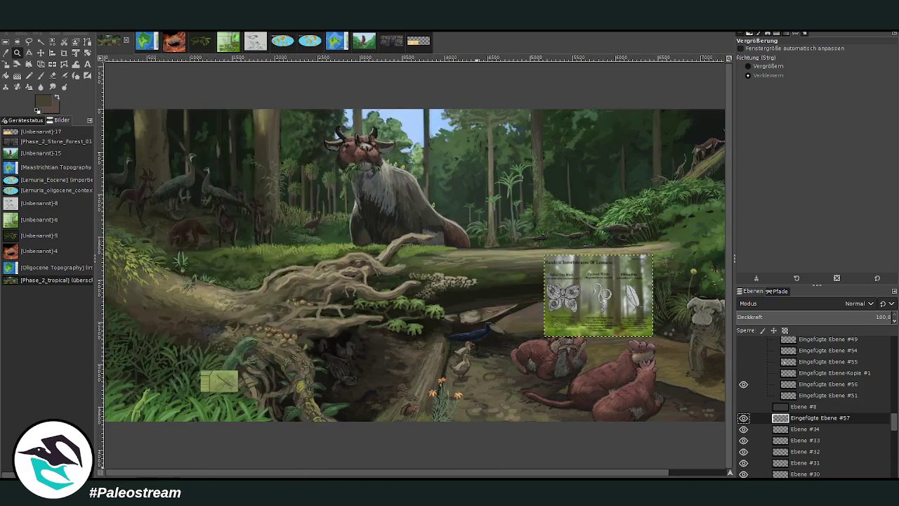
click(743, 373)
click(743, 362)
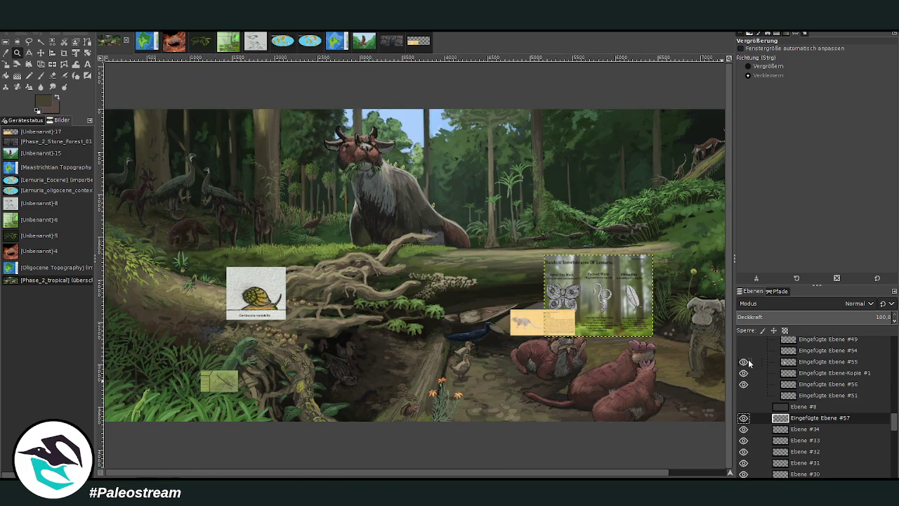
Zoom in on the lizard and the Assassin stick card.
click(764, 66)
drag(122, 351, 226, 423)
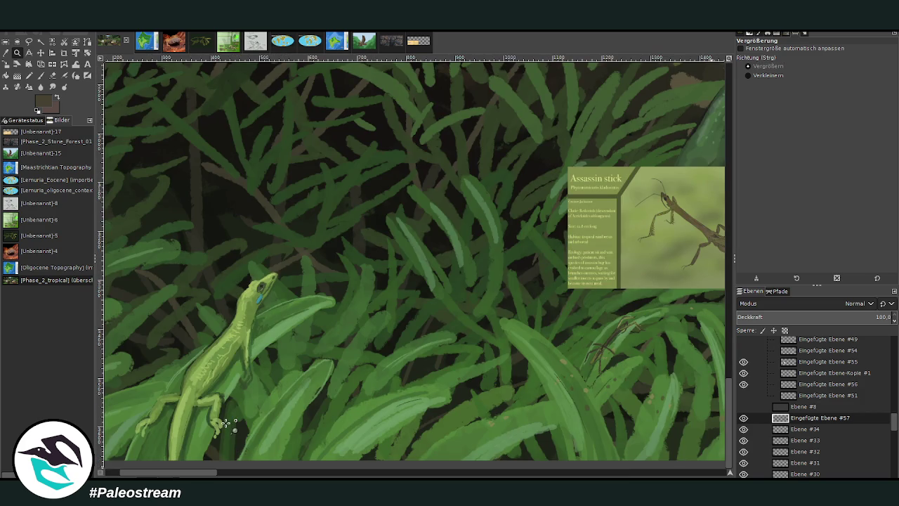
drag(174, 475, 211, 475)
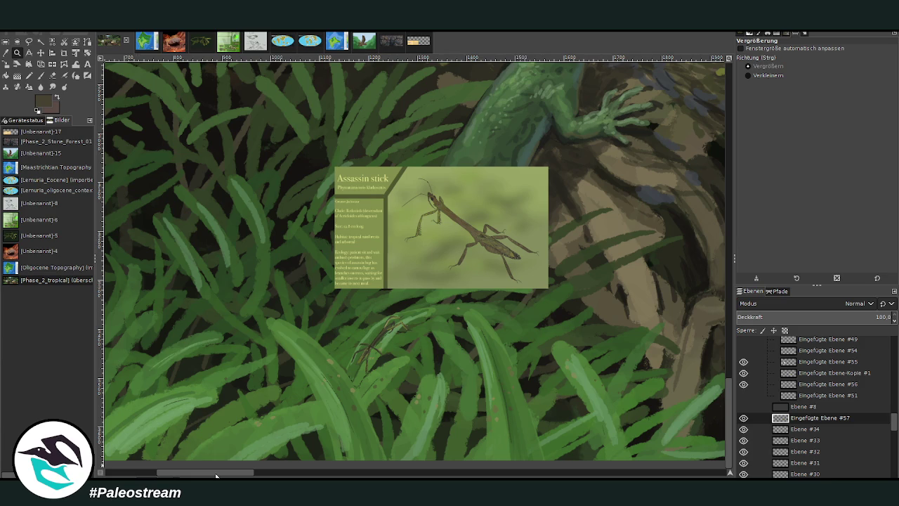
drag(216, 476, 453, 475)
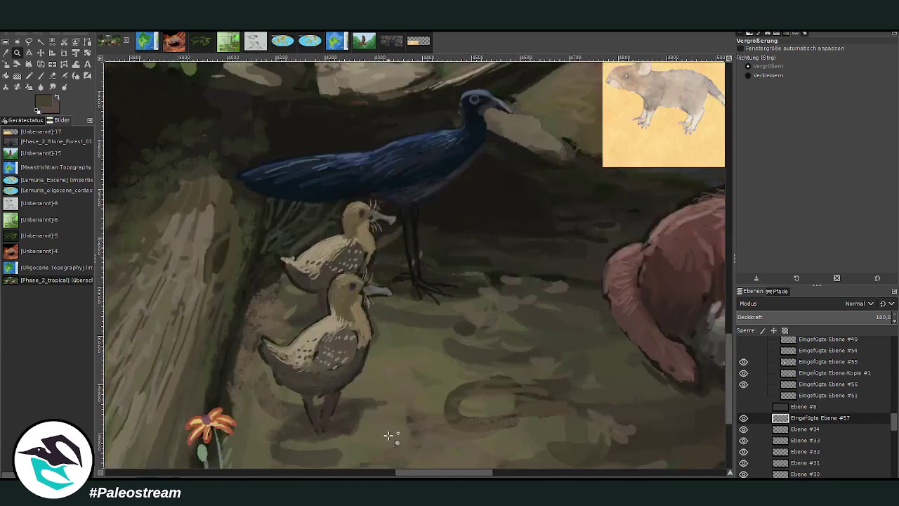
Turn off visibility of card layers Eingefügte Ebene-Kopie #1, #56 and #55.
scroll(388, 436, up, 2)
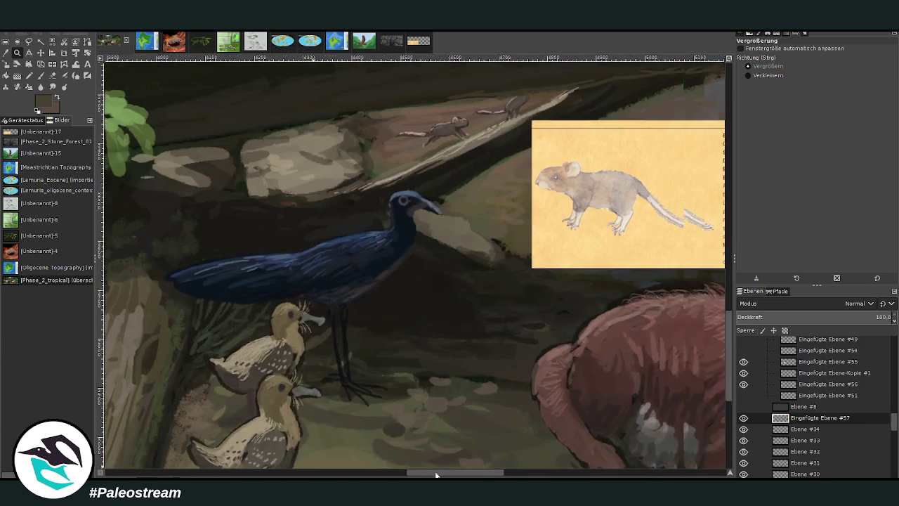
drag(422, 475, 476, 476)
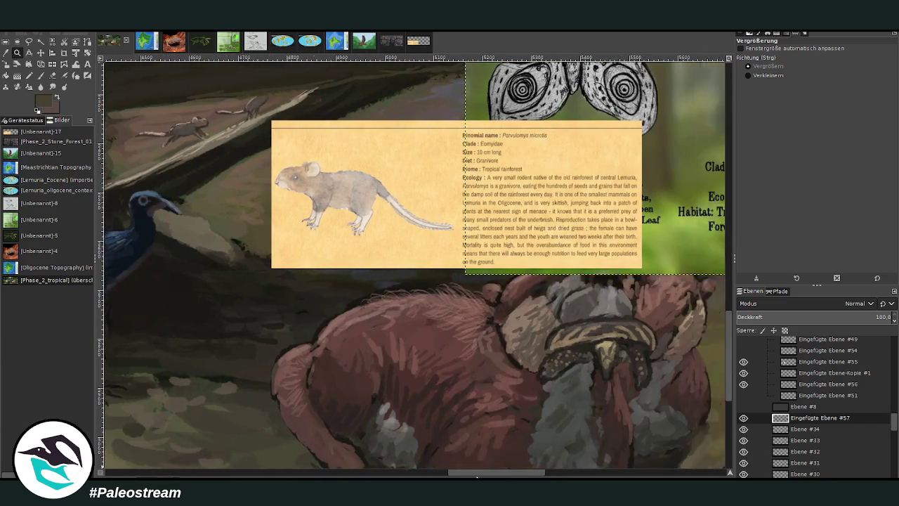
click(41, 52)
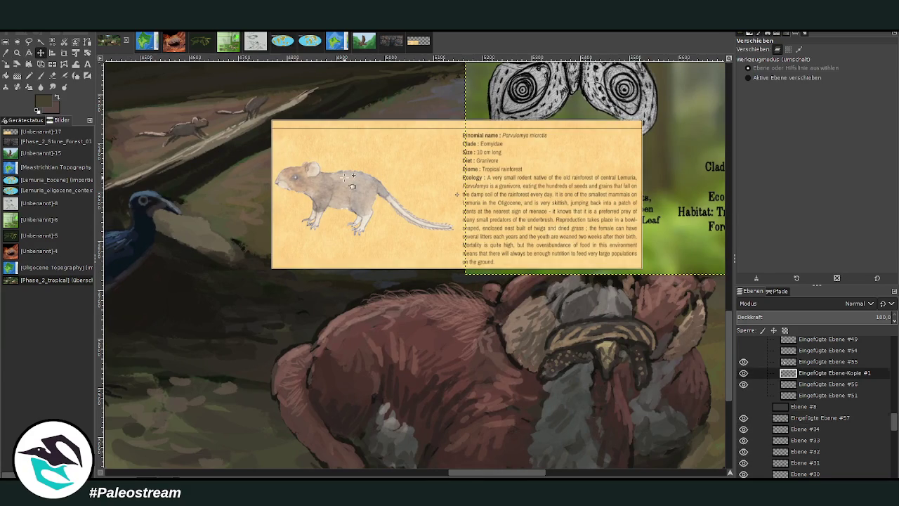
click(811, 373)
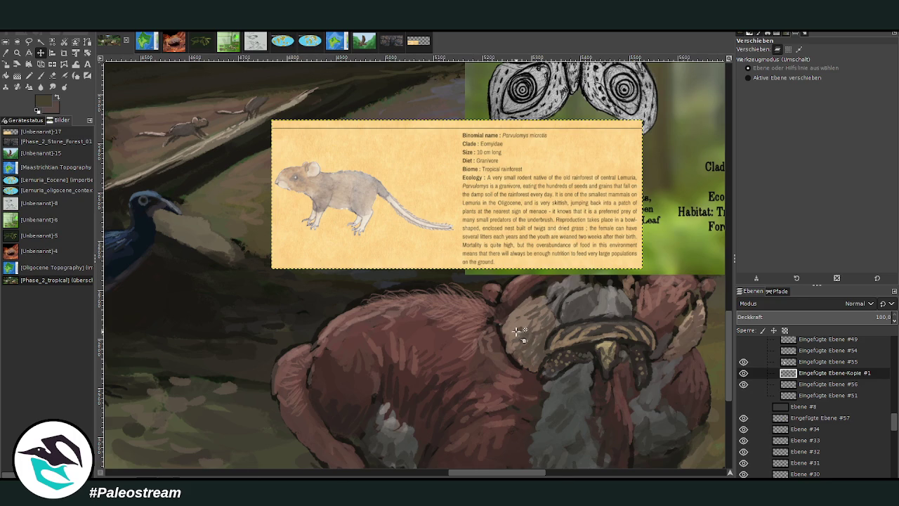
click(743, 373)
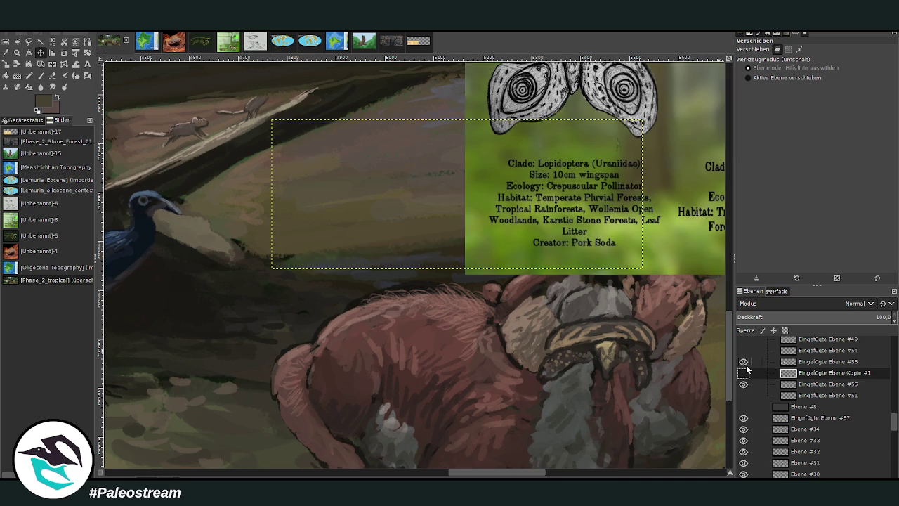
click(744, 384)
click(810, 362)
click(743, 362)
Make the painting layer beneath the cards active for brushwork.
click(744, 418)
click(807, 429)
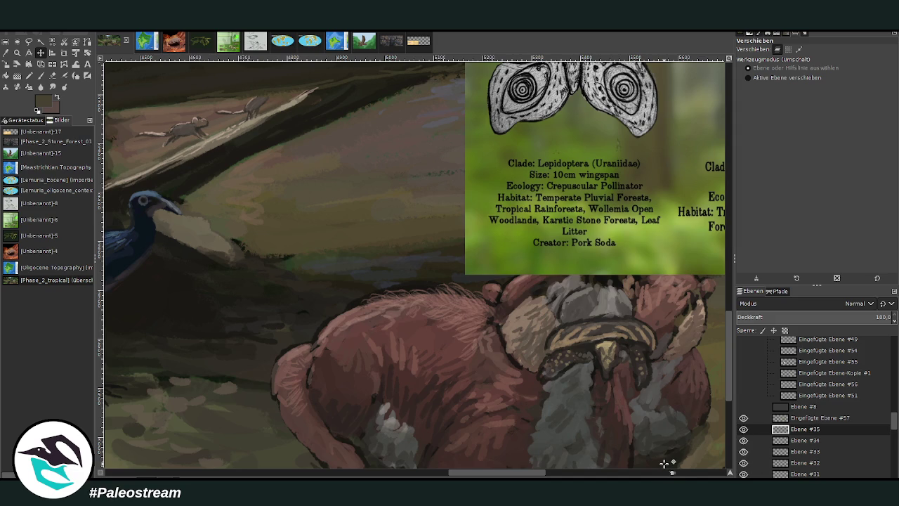
key(p)
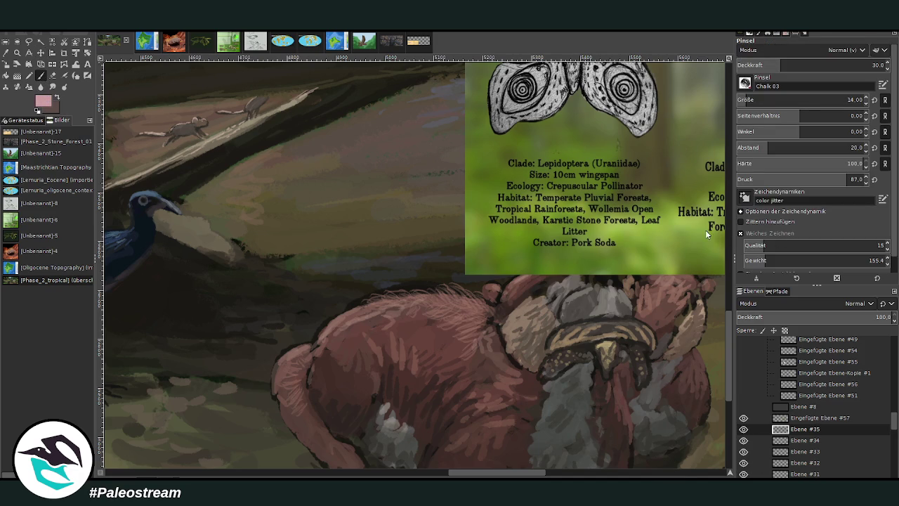
With brush size 23 and opacity 47.9, paint a pale worm looping below the beak.
drag(464, 472, 424, 472)
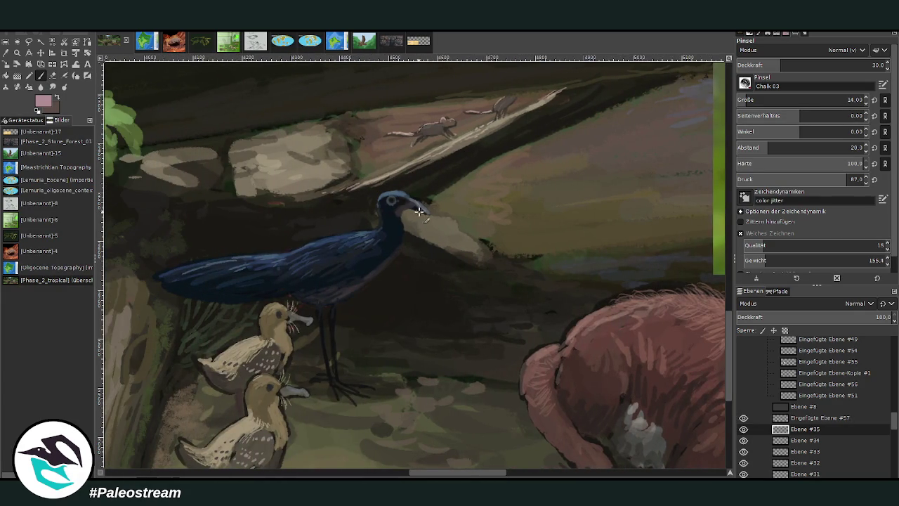
drag(414, 218, 416, 239)
drag(808, 100, 822, 100)
drag(808, 64, 872, 64)
mouse_move(417, 222)
mouse_down()
mouse_move(422, 254)
mouse_move(406, 268)
mouse_move(414, 245)
mouse_move(416, 257)
mouse_move(413, 215)
mouse_move(425, 219)
mouse_move(408, 221)
mouse_move(425, 226)
mouse_move(427, 245)
mouse_up()
Shade the worm in darker mauve at size 17 and lighten its tip pink.
ctrl+click(712, 251)
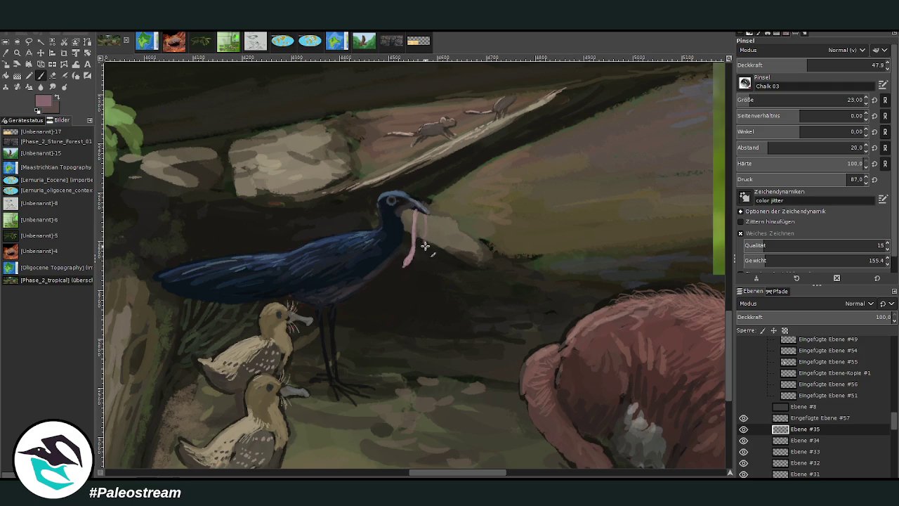
ctrl+click(685, 226)
drag(750, 101, 740, 101)
drag(406, 263, 417, 212)
drag(407, 264, 413, 250)
key(shift+ctrl+j)
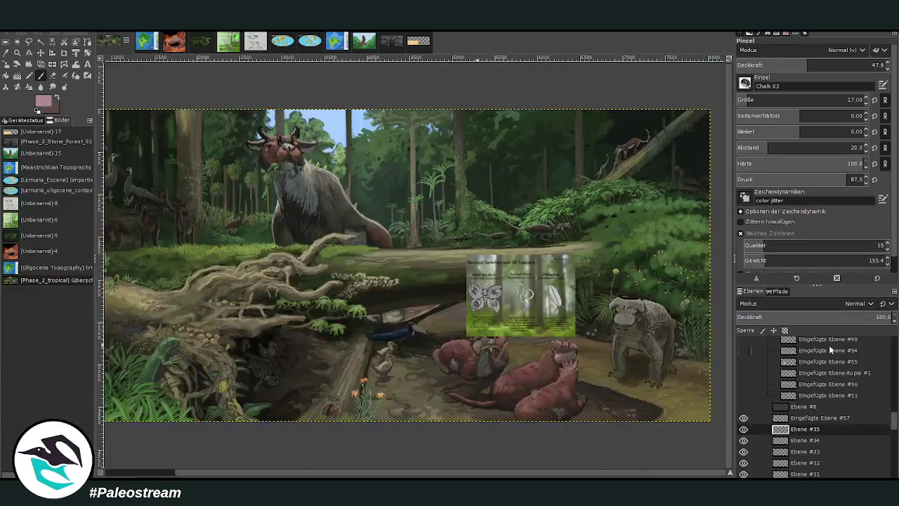
Zoom in on the invertebrates card, then drag it left over the fallen log.
key(z)
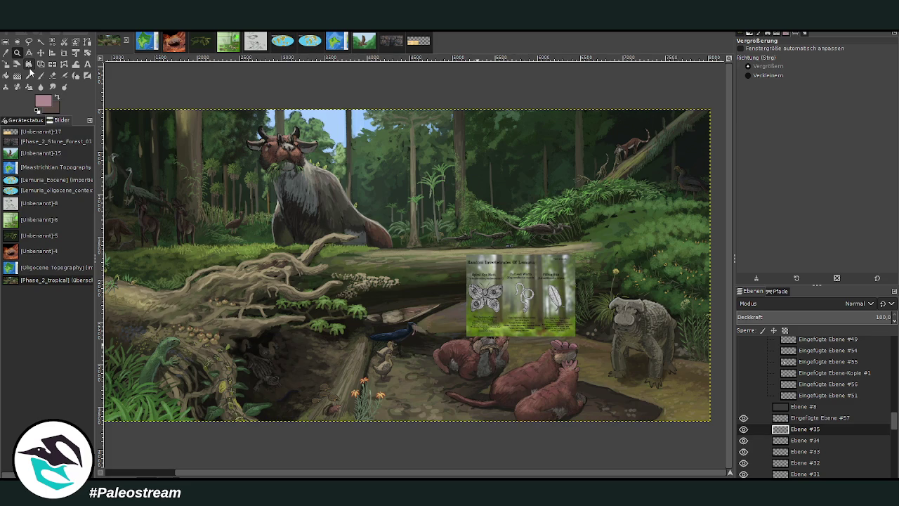
drag(437, 222, 557, 364)
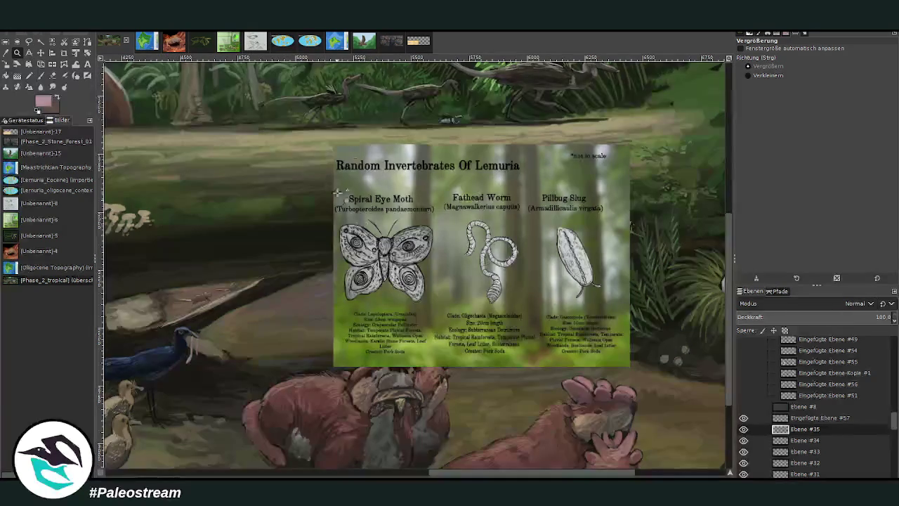
drag(370, 142, 589, 396)
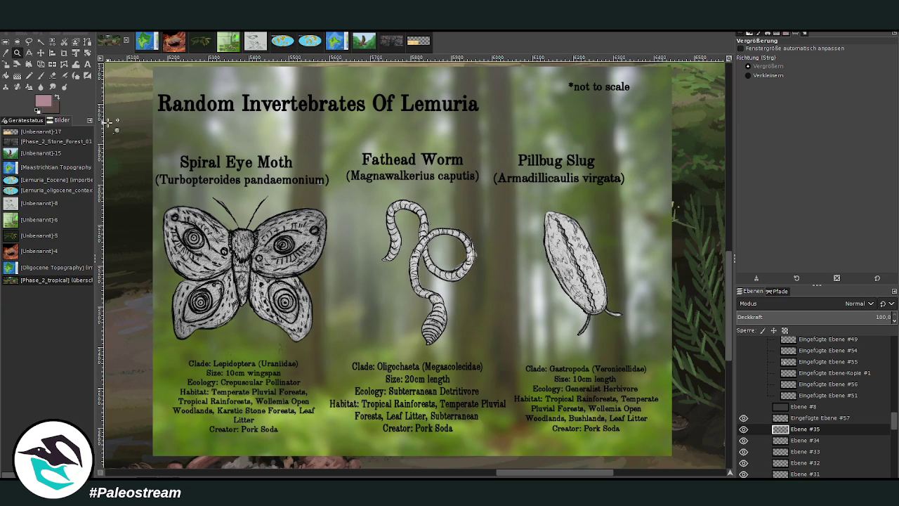
scroll(109, 122, down, 3)
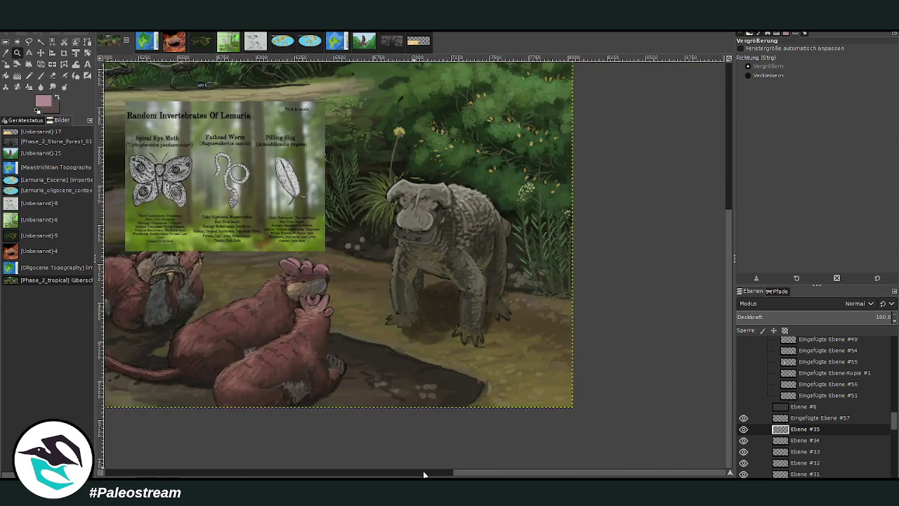
scroll(423, 474, left, 6)
scroll(333, 465, left, 3)
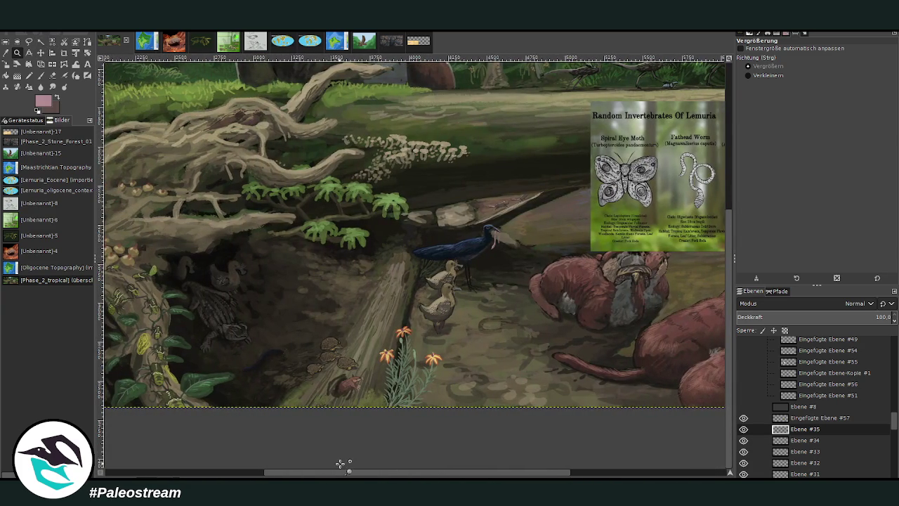
click(41, 53)
mouse_move(618, 210)
mouse_down()
mouse_move(247, 263)
mouse_move(239, 301)
mouse_up()
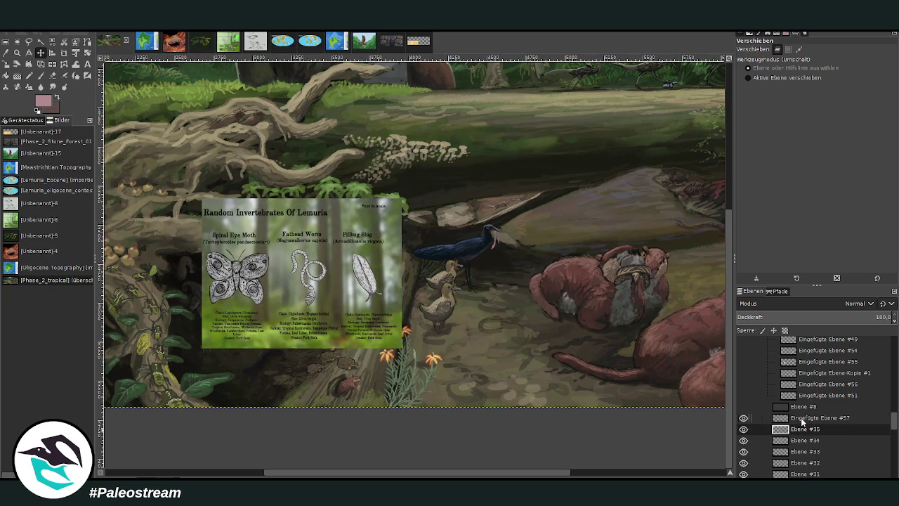
Scale the invertebrates card layer down to about half size.
click(803, 419)
key(shift+s)
click(265, 243)
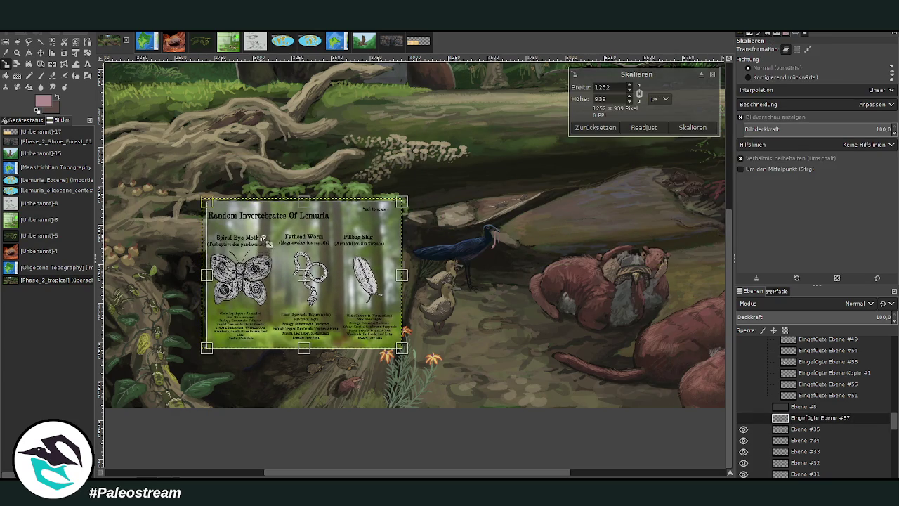
drag(267, 243, 357, 301)
click(692, 127)
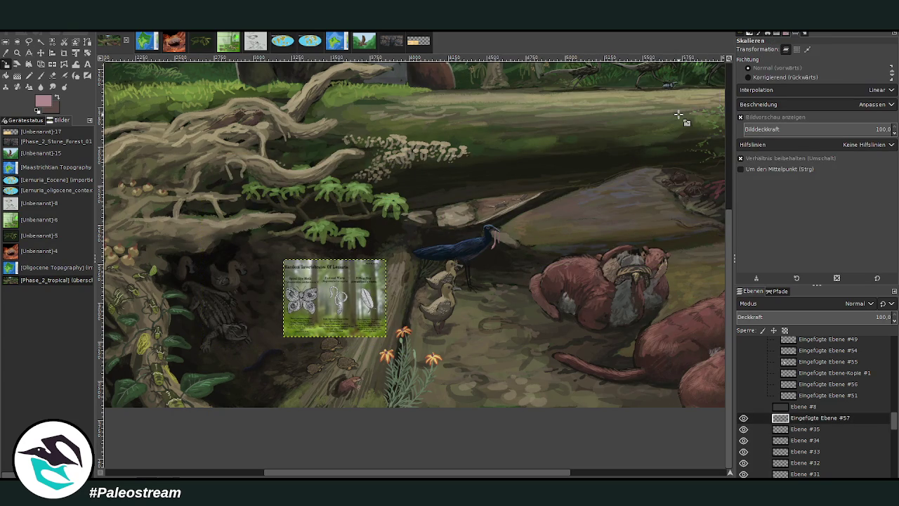
Zoom in closely on the resized card and make Ebene #35 the active layer.
key(z)
drag(260, 241, 397, 362)
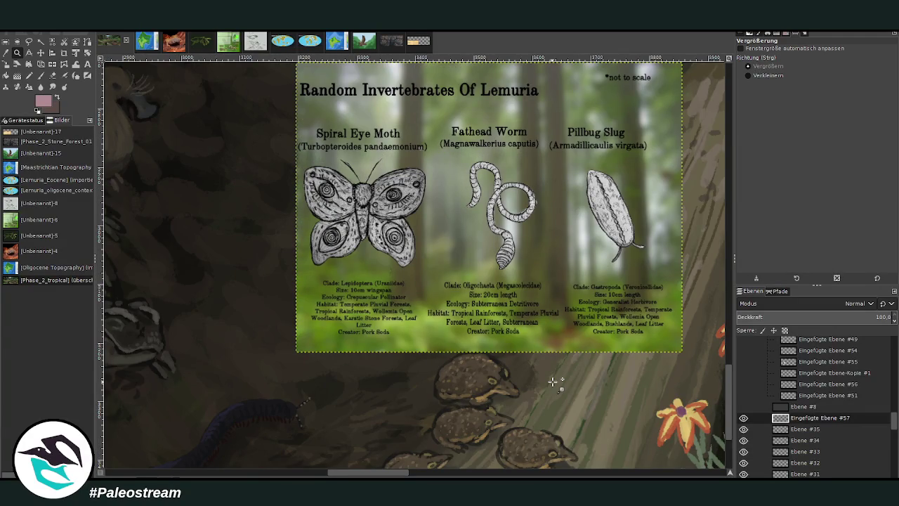
scroll(706, 342, down, 1)
scroll(724, 380, down, 4)
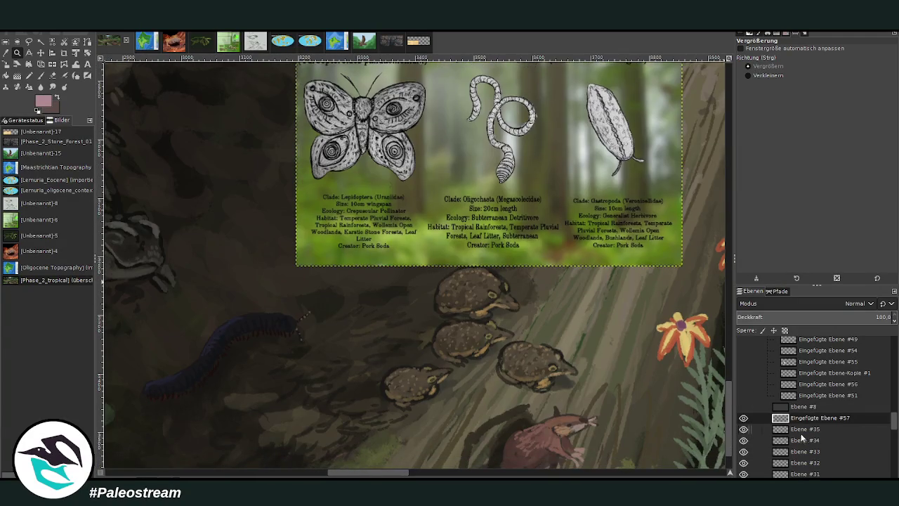
click(804, 429)
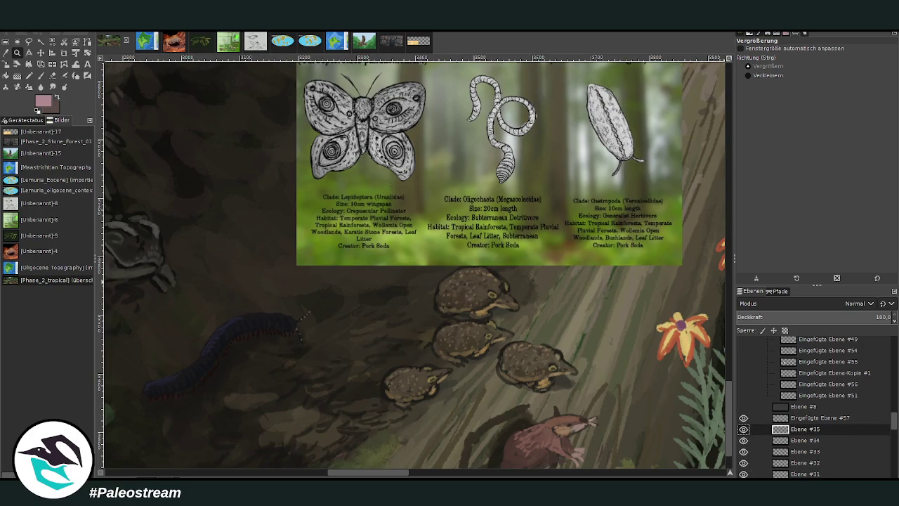
scroll(713, 388, down, 3)
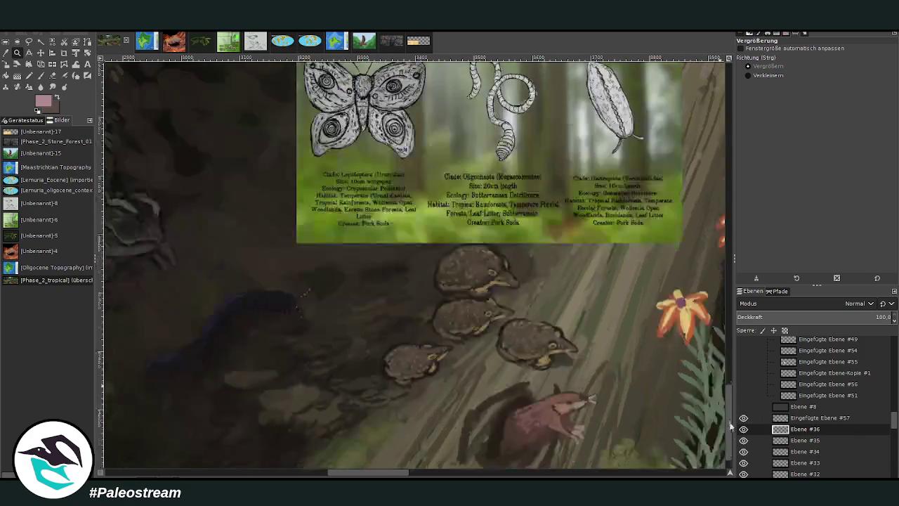
drag(389, 474, 411, 476)
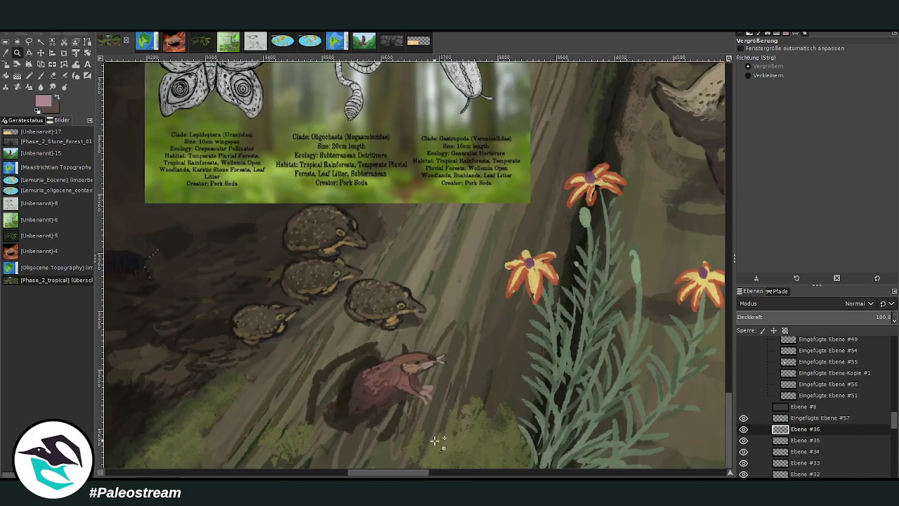
drag(730, 405, 733, 364)
drag(380, 467, 396, 436)
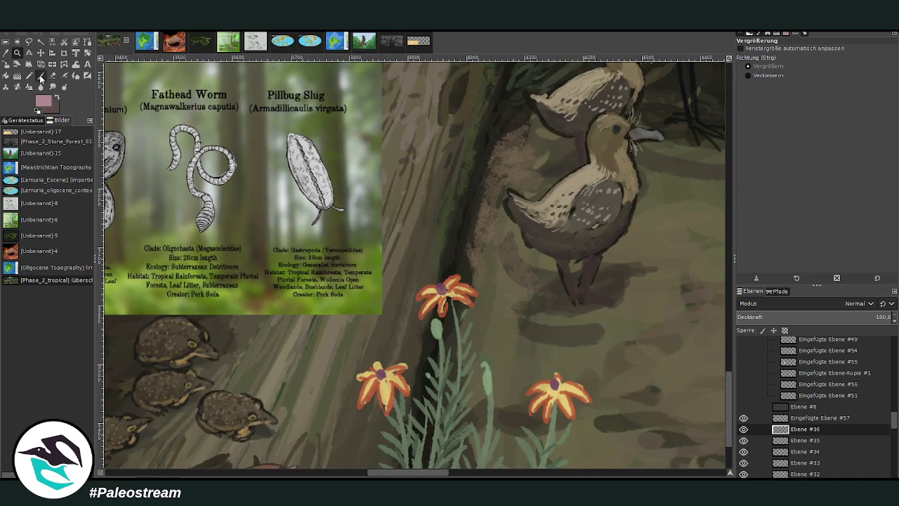
click(40, 76)
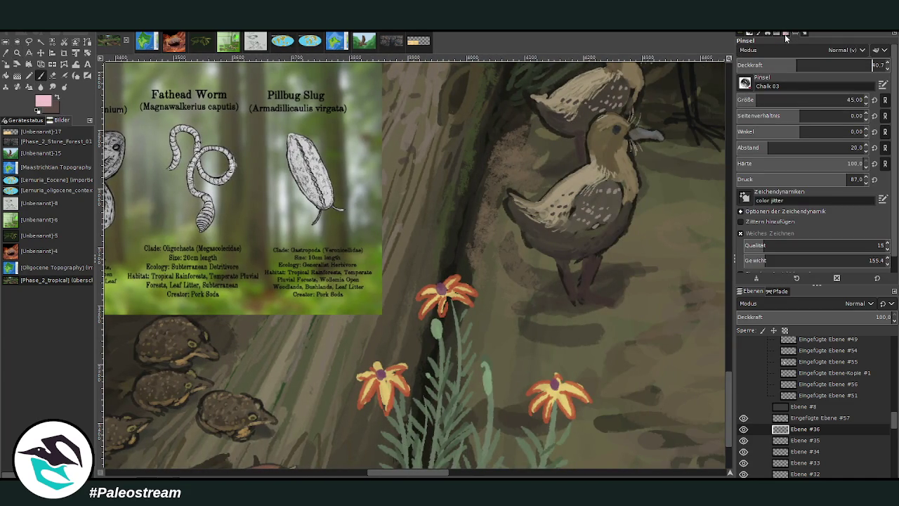
Paint a pink slug with antennae on the trunk, plus a curled slug below.
drag(411, 215, 416, 225)
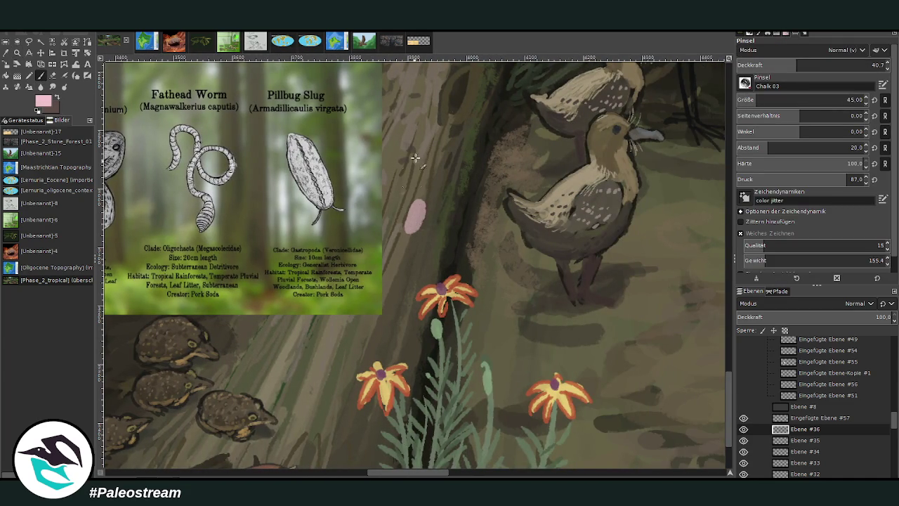
drag(424, 188, 419, 204)
drag(411, 267, 391, 299)
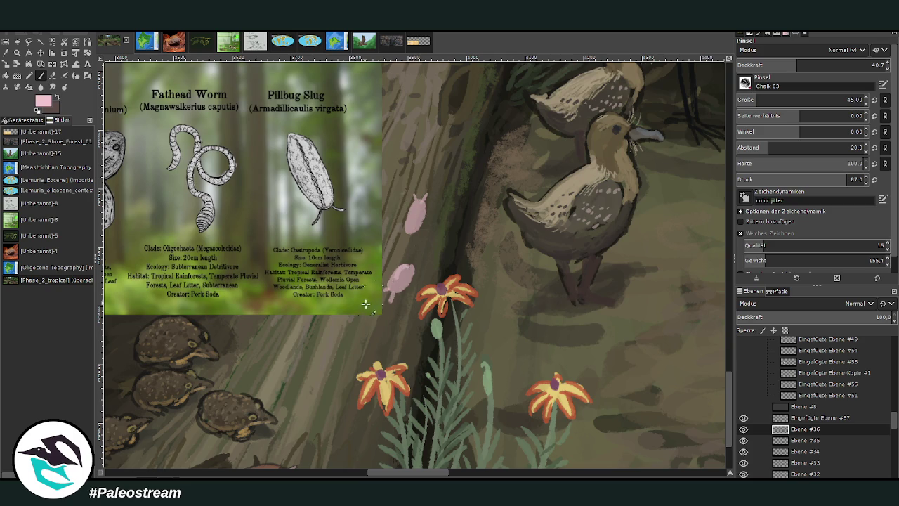
drag(409, 476, 394, 476)
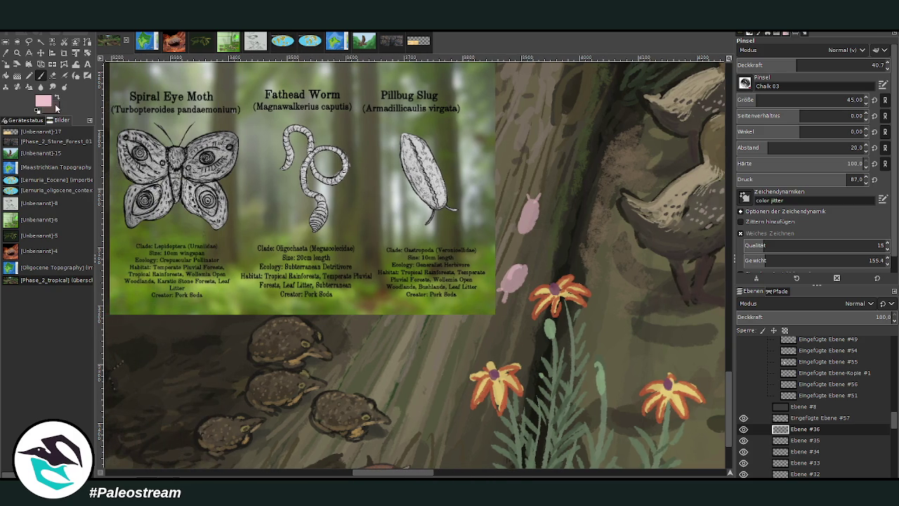
Dab lighter pink at 23.7 opacity, set size 13, then undo the lower slug strokes.
click(771, 62)
drag(520, 276, 504, 282)
ctrl+click(525, 217)
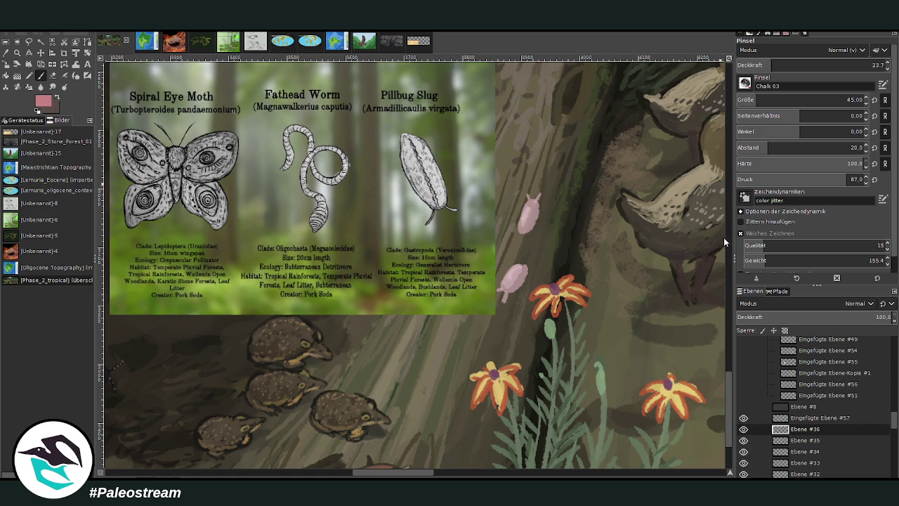
click(766, 100)
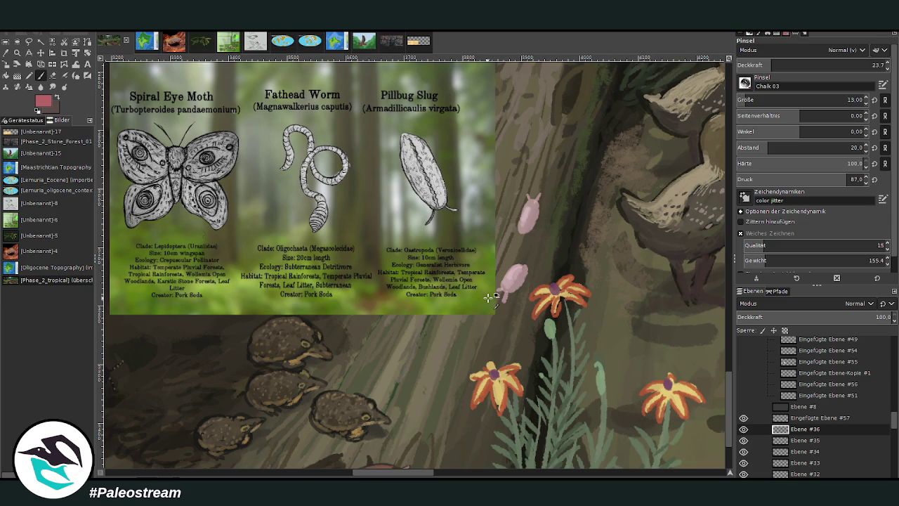
key(ctrl+z)
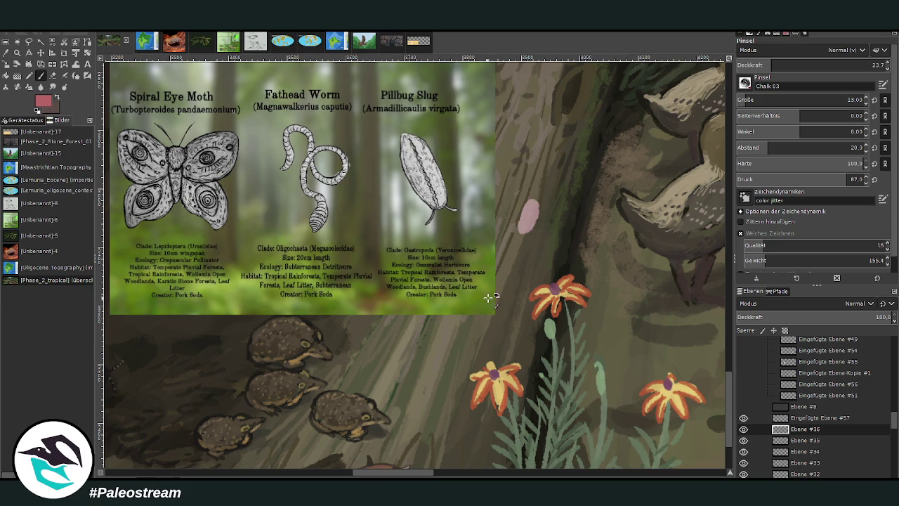
key(ctrl+z)
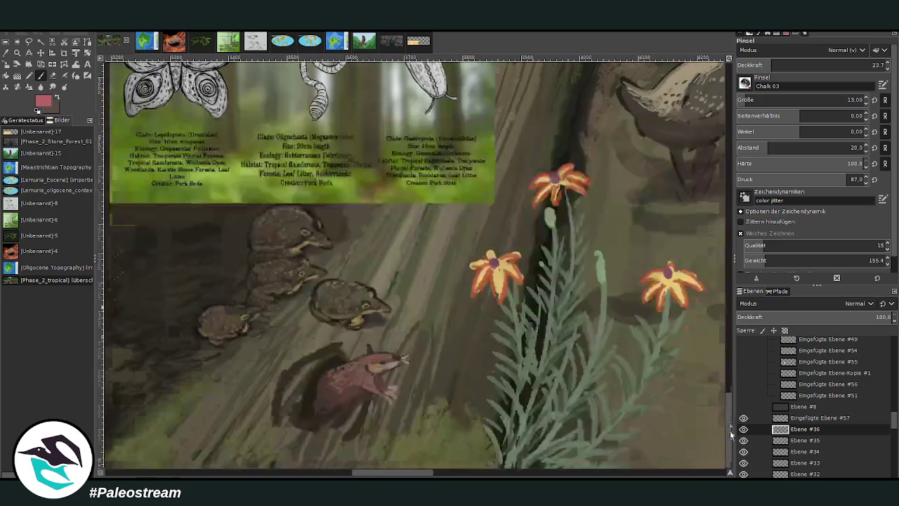
Sample the leaf bud's grey-green and set the brush to size 26, opacity 82.
drag(731, 411, 733, 445)
drag(408, 475, 394, 474)
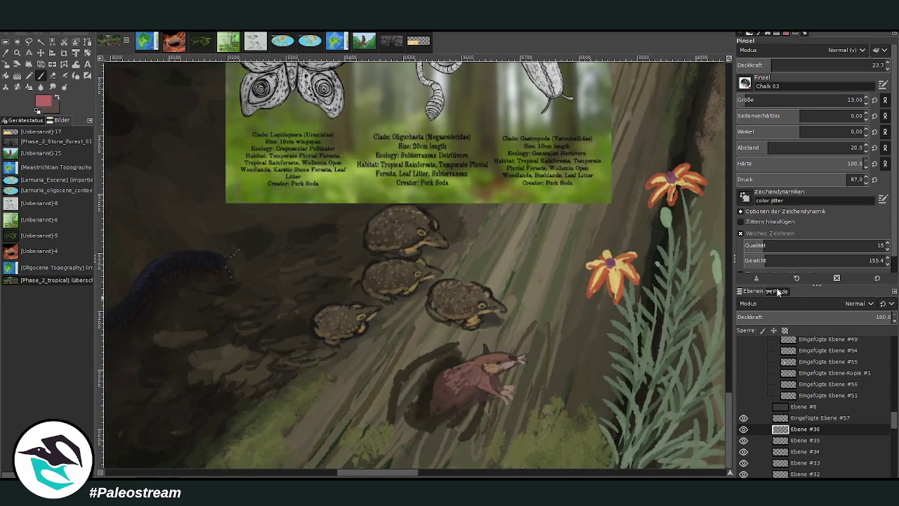
ctrl+click(713, 260)
click(848, 100)
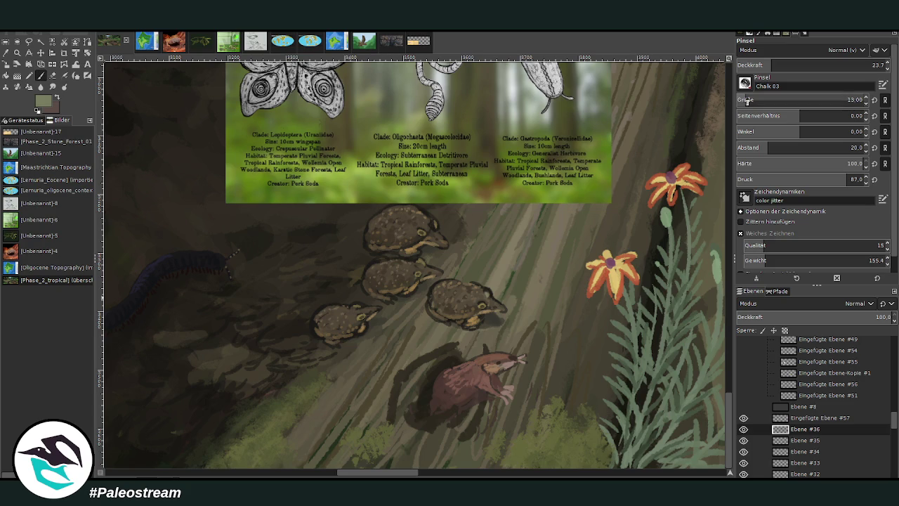
text(23)
drag(780, 65, 843, 65)
click(755, 100)
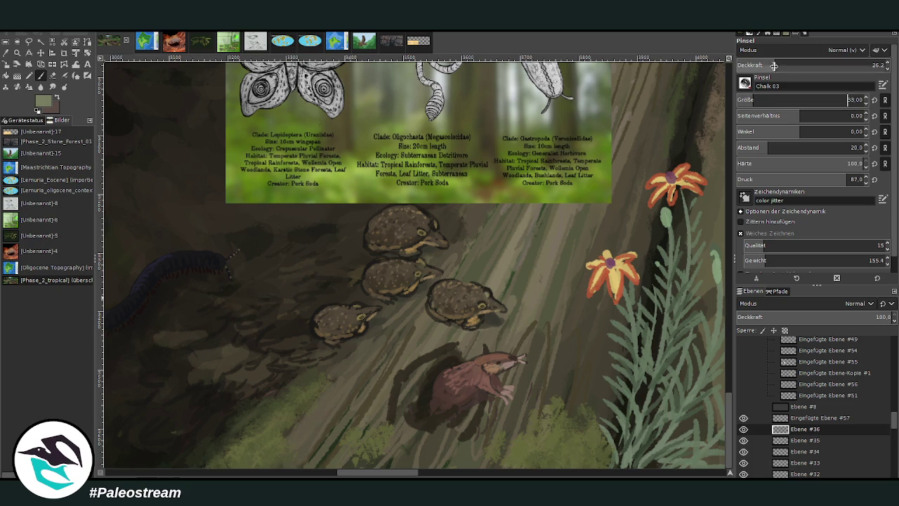
drag(755, 100, 750, 100)
click(861, 65)
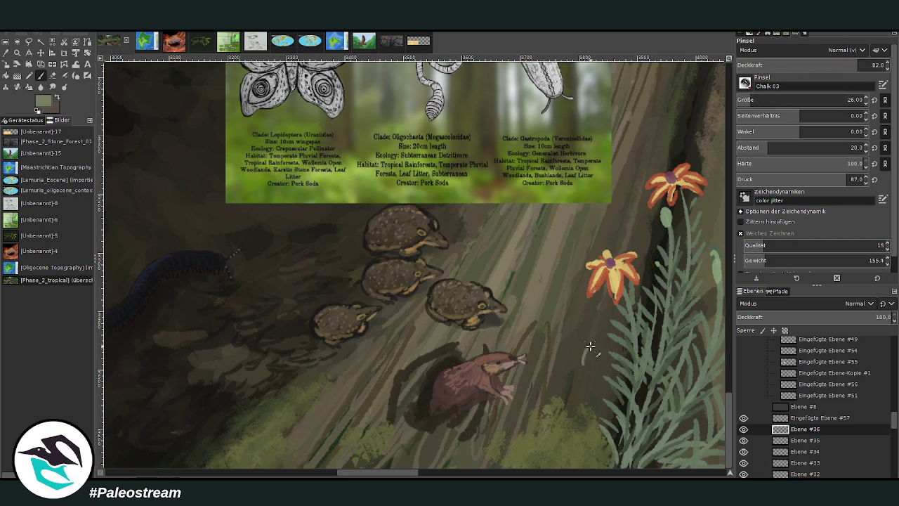
Paint a light green oval leaf by the flowers and a pale blob below the toads.
drag(582, 361, 583, 364)
click(822, 63)
drag(589, 342, 583, 372)
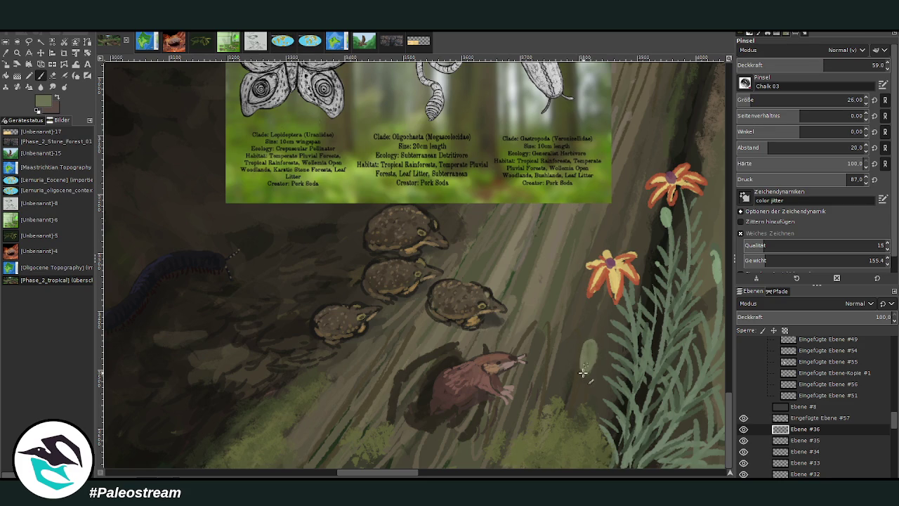
mouse_move(348, 360)
mouse_down()
mouse_move(337, 368)
mouse_move(353, 367)
mouse_move(330, 360)
mouse_up()
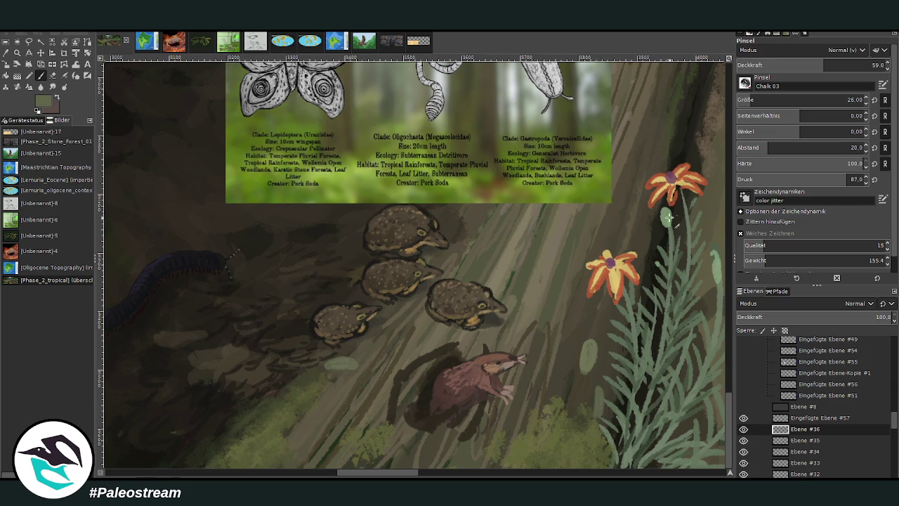
drag(385, 474, 398, 475)
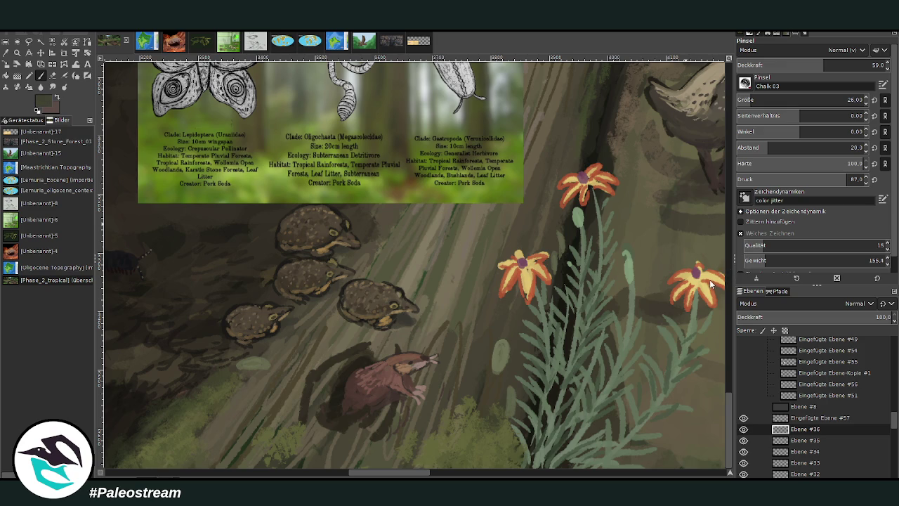
At size 13 and opacity 85, repaint the small oval leaf in a greener grey.
key(bracketleft)
key(bracketleft)
key(bracketleft)
click(838, 65)
ctrl+click(704, 288)
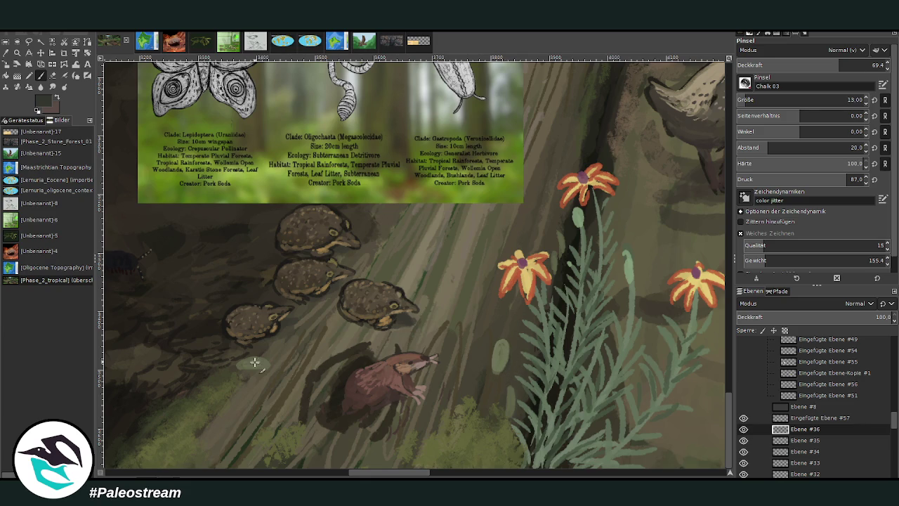
ctrl+click(716, 279)
click(872, 64)
drag(495, 357, 503, 372)
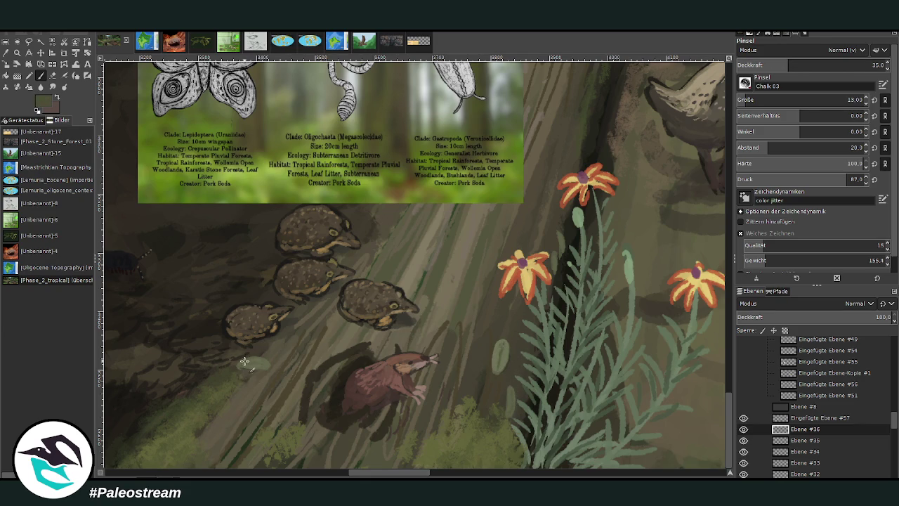
In lighter sage green, make the leaf under the toads pointed and add a stem leaf.
click(818, 65)
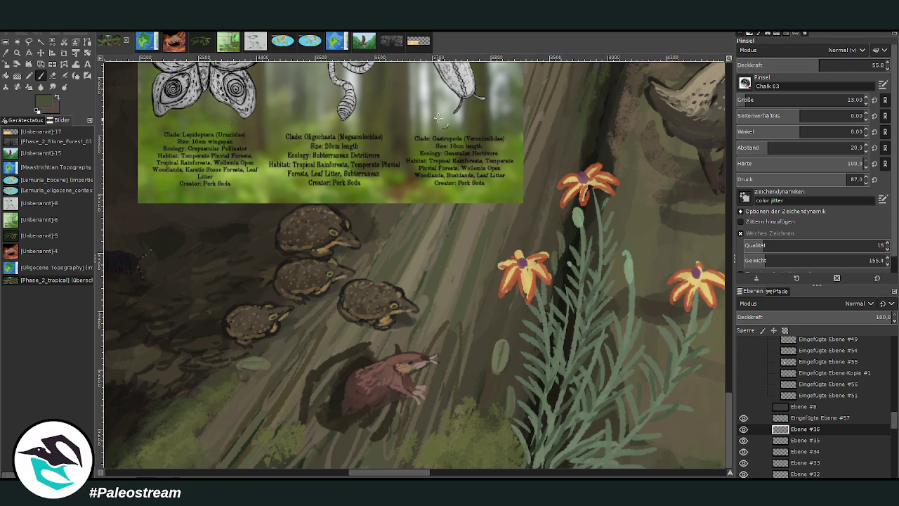
ctrl+click(716, 257)
click(838, 65)
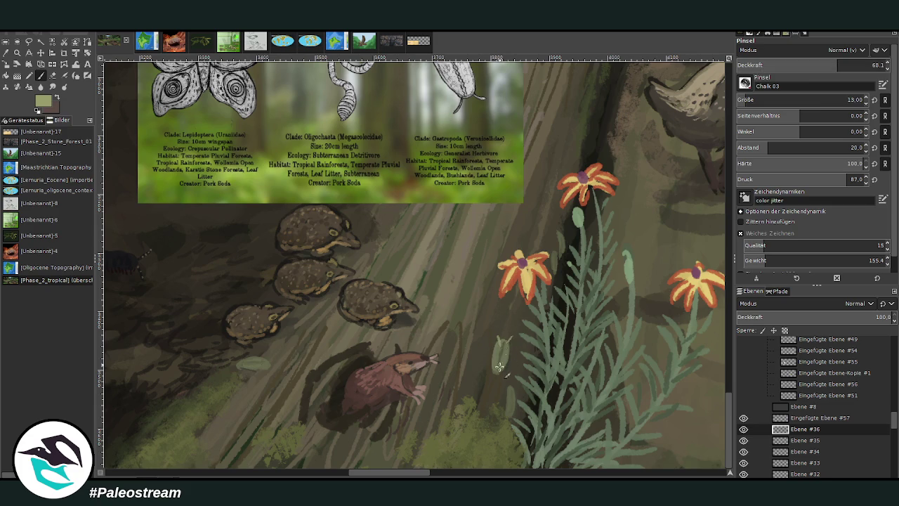
drag(261, 365, 277, 359)
drag(552, 247, 559, 226)
click(858, 64)
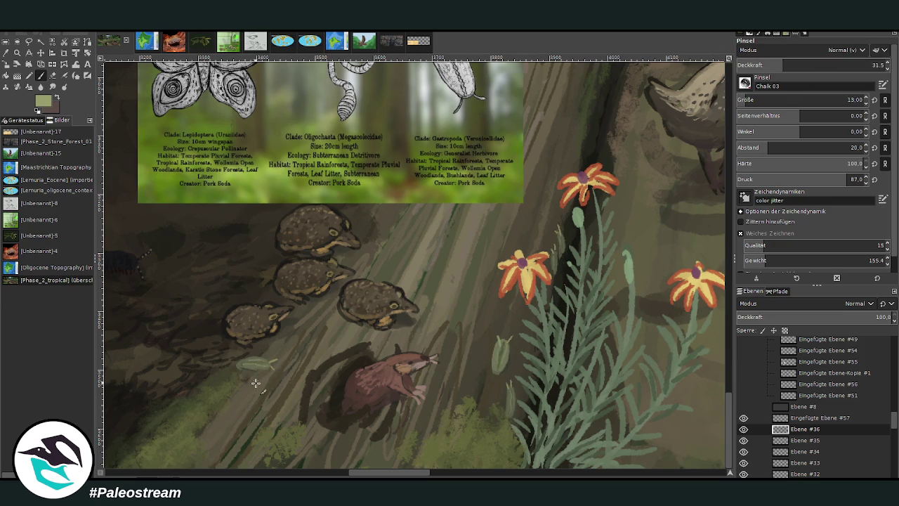
Sample the dark trunk colour, enlarge the brush, and paint a grey stroke beside the mole.
key(o)
click(590, 128)
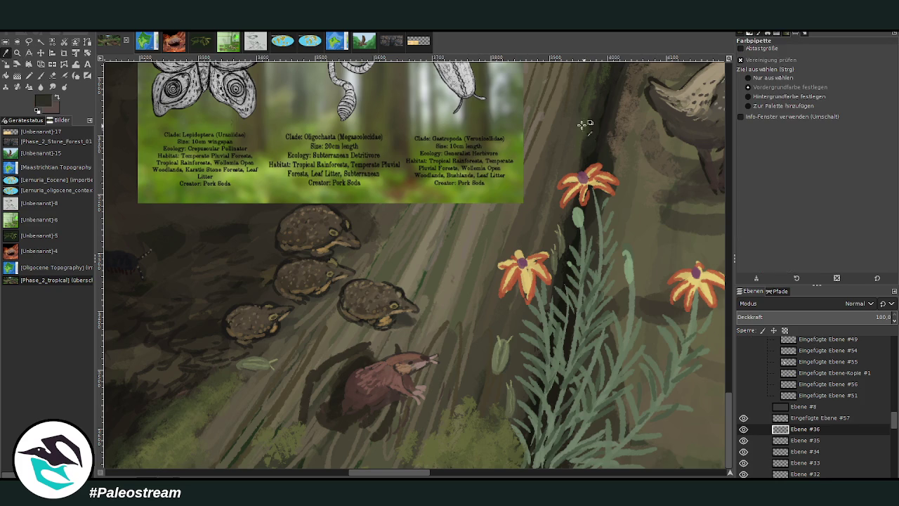
key(p)
drag(786, 65, 793, 65)
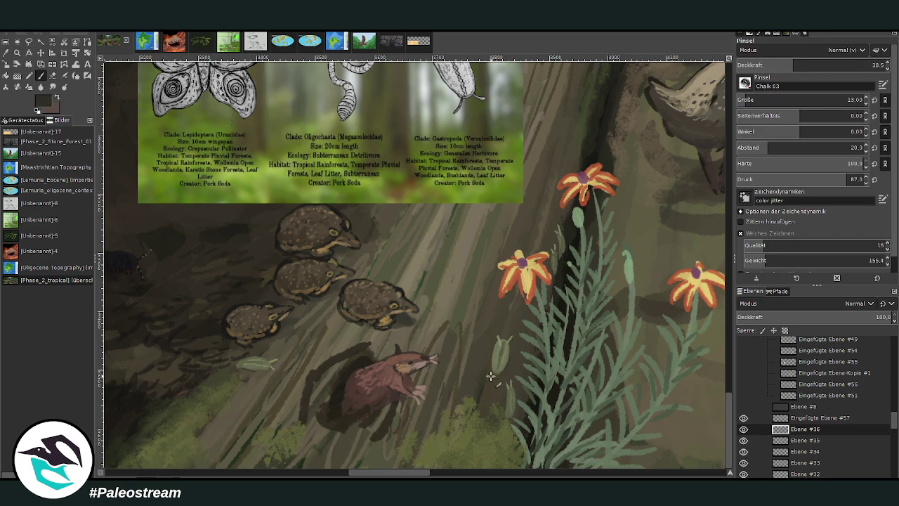
ctrl+click(706, 250)
drag(793, 100, 808, 100)
drag(801, 65, 869, 65)
mouse_move(496, 372)
mouse_down()
mouse_move(481, 390)
mouse_move(443, 402)
mouse_up()
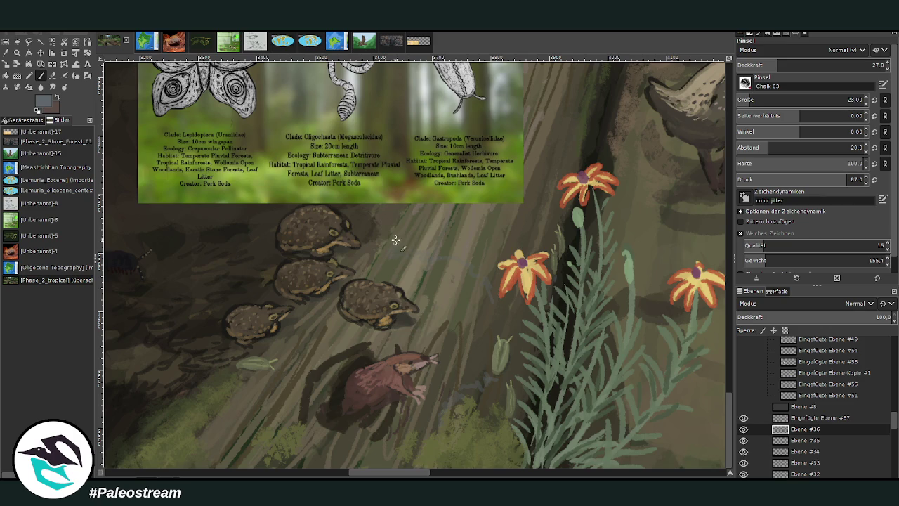
Hide card layer #57, then paint dark brown shadow beside and under the mole.
click(743, 417)
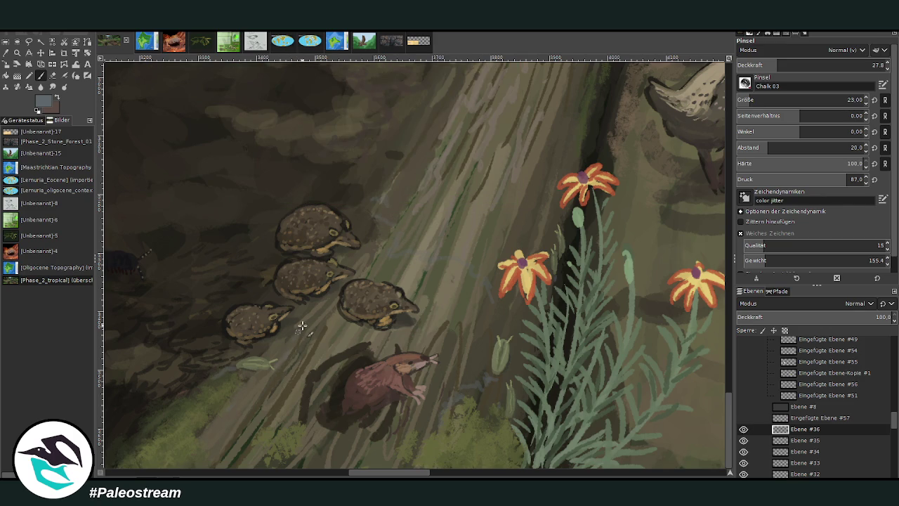
key(o)
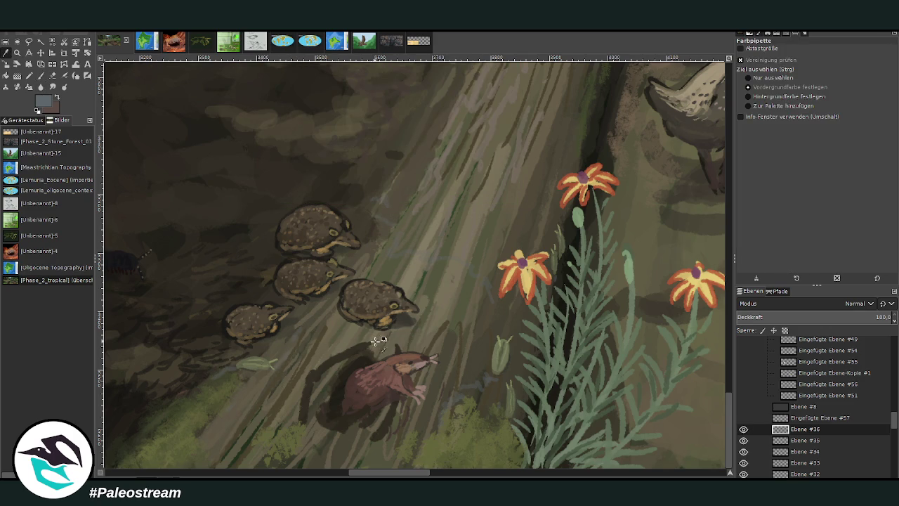
click(716, 269)
click(60, 72)
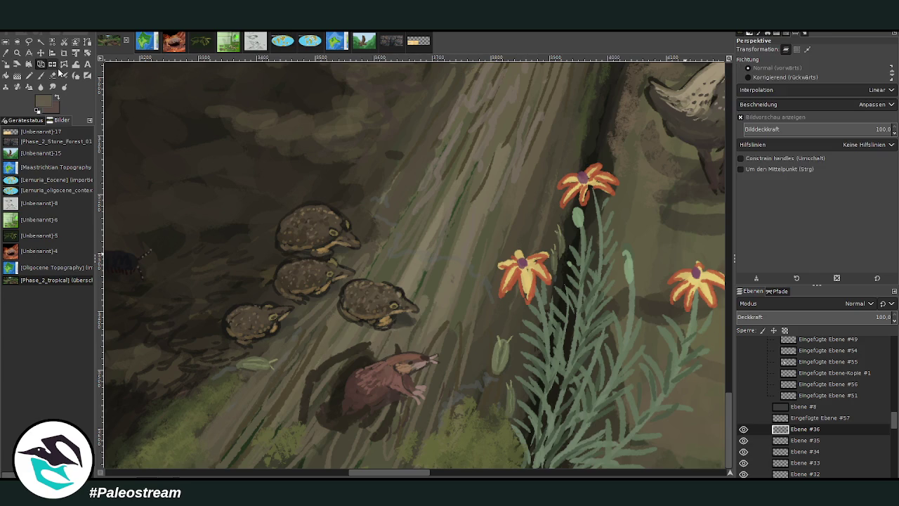
click(41, 75)
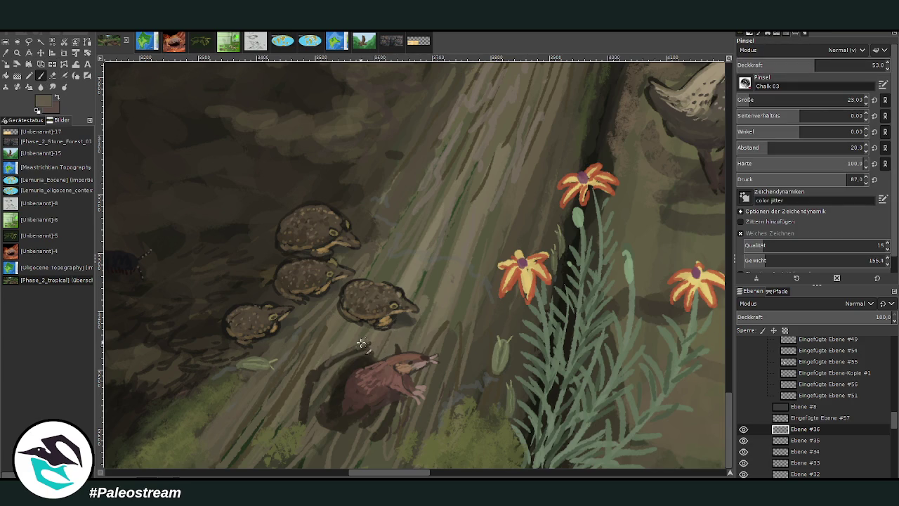
drag(320, 358, 310, 429)
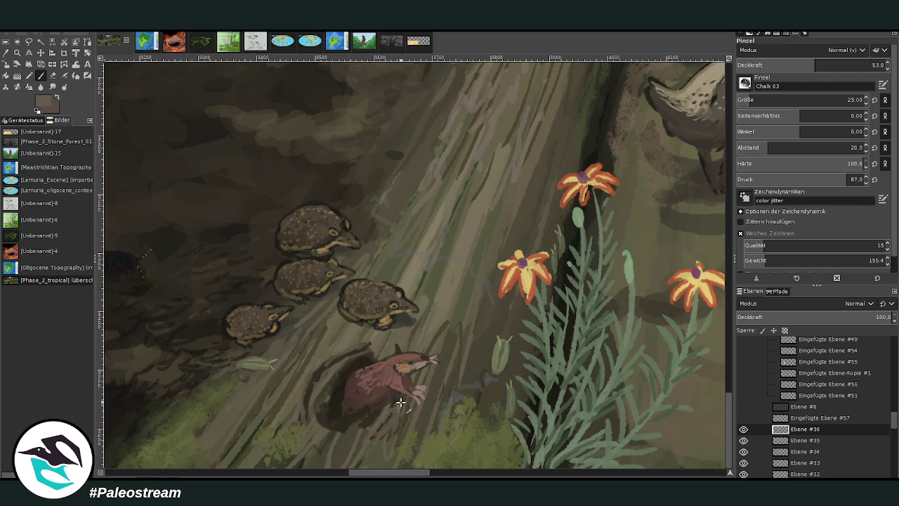
ctrl+click(709, 270)
drag(324, 383, 348, 430)
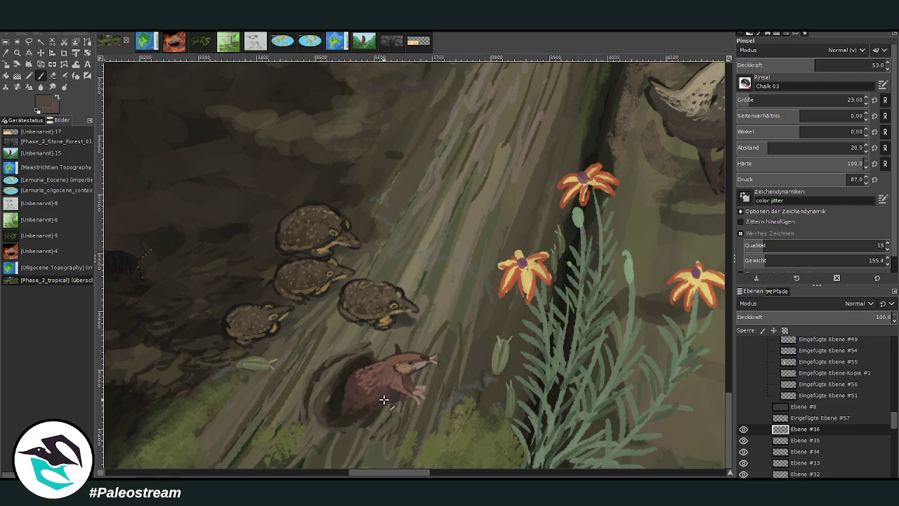
Soften the shadow with beige, lighten the burrow rim, and add light green grass strokes.
ctrl+click(716, 267)
click(791, 64)
mouse_move(358, 430)
mouse_down()
mouse_move(315, 438)
mouse_move(315, 408)
mouse_move(336, 370)
mouse_move(362, 351)
mouse_move(330, 360)
mouse_move(300, 422)
mouse_move(303, 391)
mouse_move(331, 336)
mouse_up()
drag(309, 372, 330, 336)
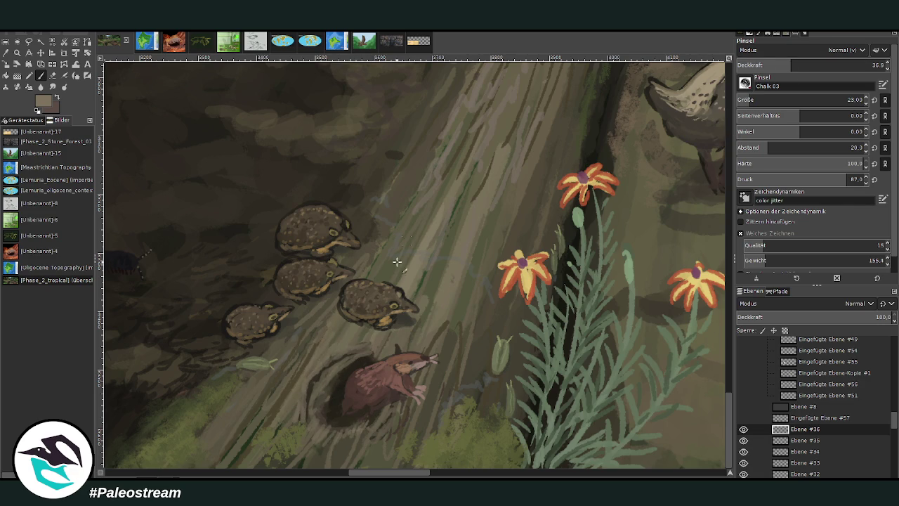
ctrl+click(651, 213)
mouse_move(277, 408)
mouse_down()
mouse_move(257, 426)
mouse_move(237, 421)
mouse_move(202, 439)
mouse_up()
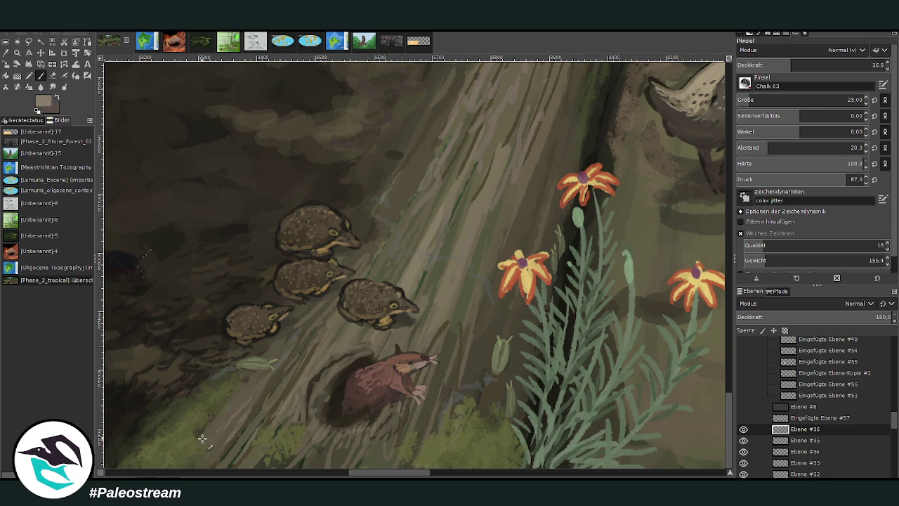
scroll(202, 438, down, 1)
Zoom out over the panorama and reveal the hidden turtle reference cards.
scroll(202, 439, down, 2)
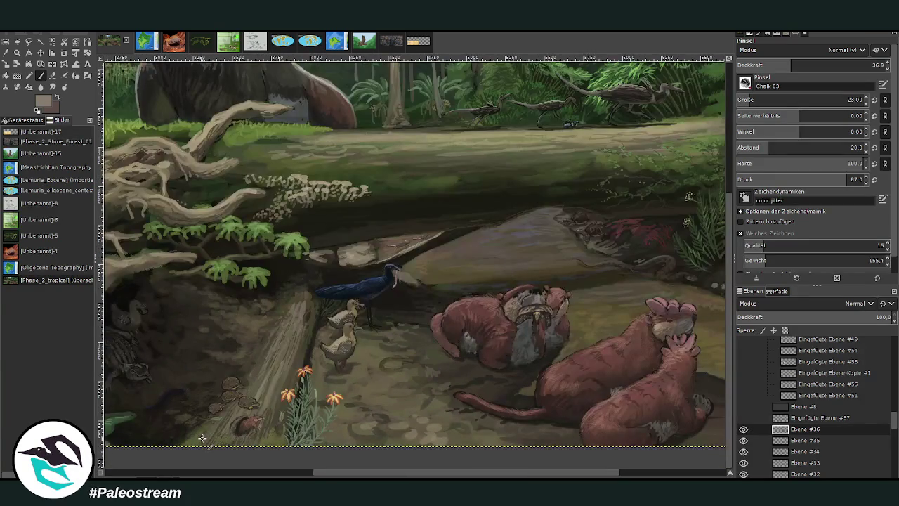
click(743, 395)
click(743, 349)
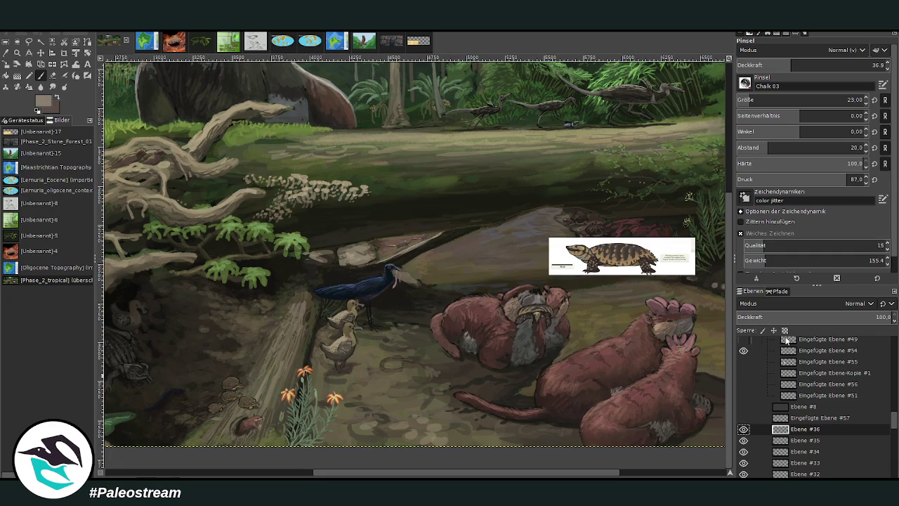
drag(895, 423, 895, 414)
Hide the turtle reference cards again and show the bird reference card.
click(743, 413)
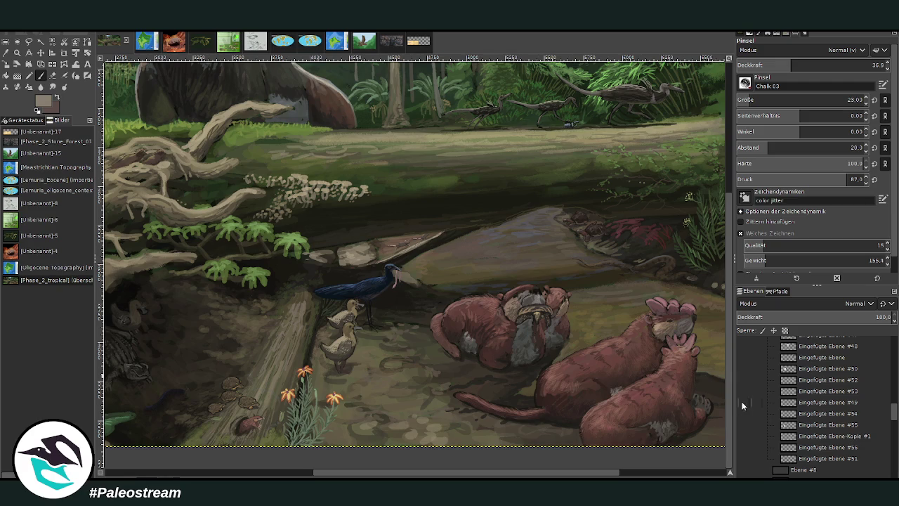
click(743, 391)
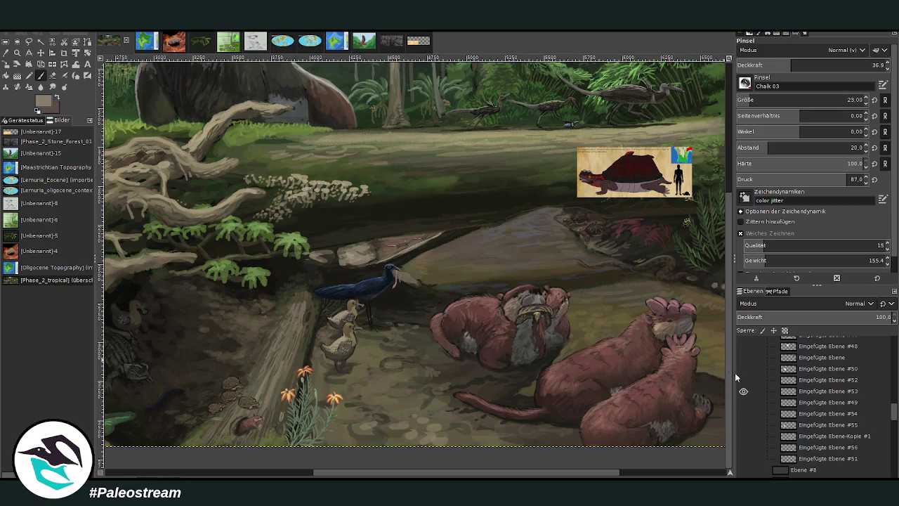
click(743, 390)
click(743, 368)
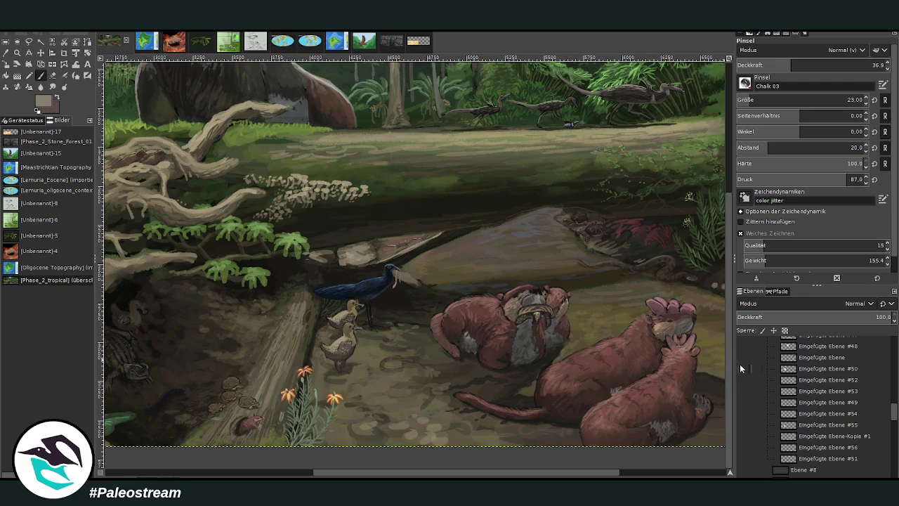
click(743, 368)
click(743, 358)
Swap the bird card for the Spalacocynodon fossorialis info card, zoom in to read it, then hide it.
click(744, 346)
click(742, 337)
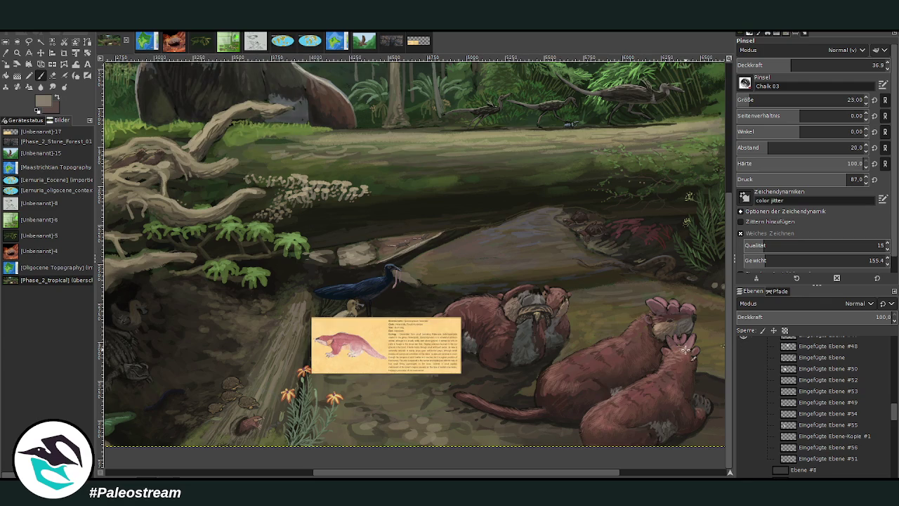
click(17, 52)
drag(288, 284, 465, 397)
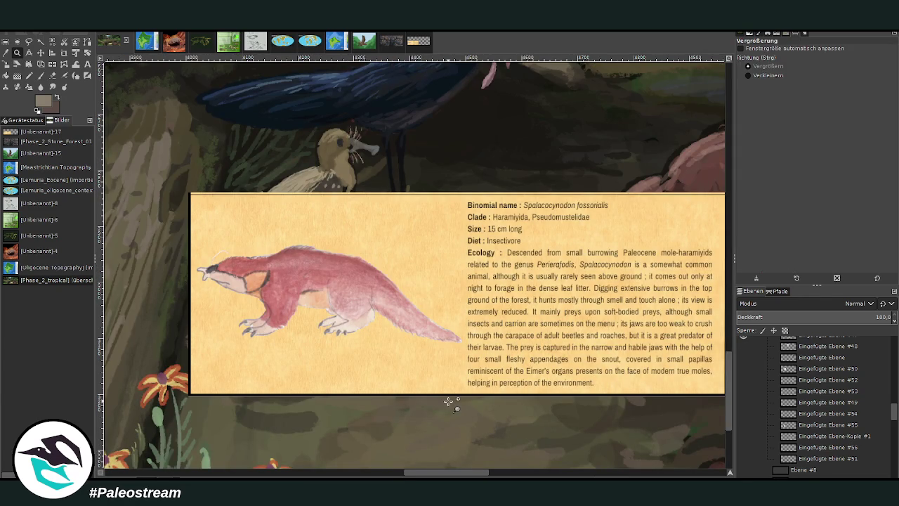
drag(894, 416, 895, 409)
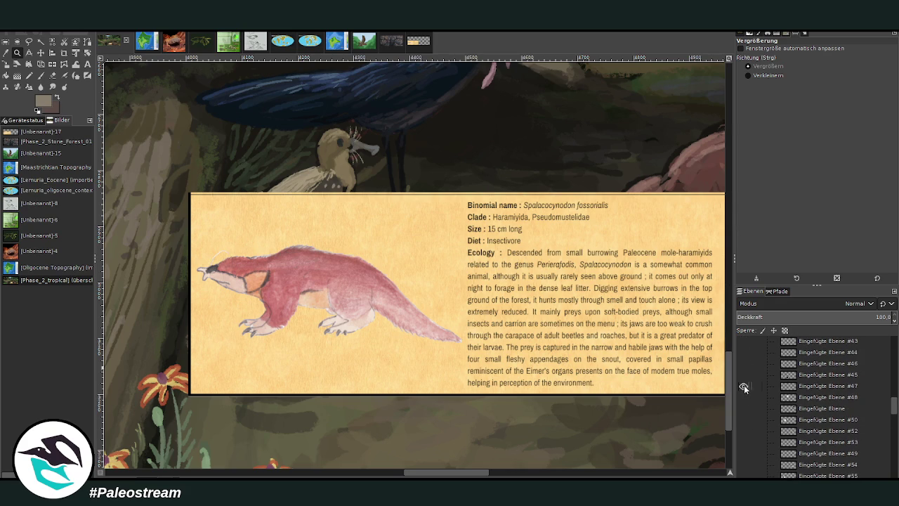
click(743, 386)
key(minus)
Zoom further out and pan right across the unobstructed jungle scene.
key(minus)
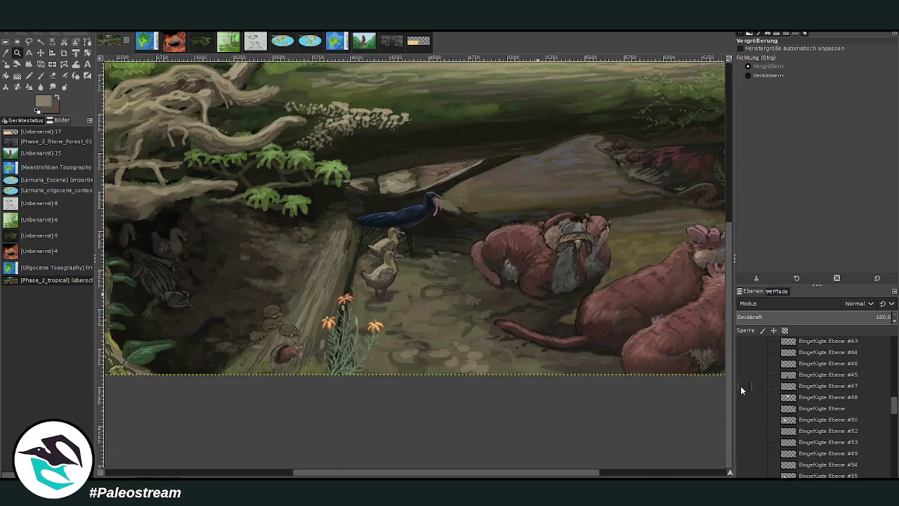
key(minus)
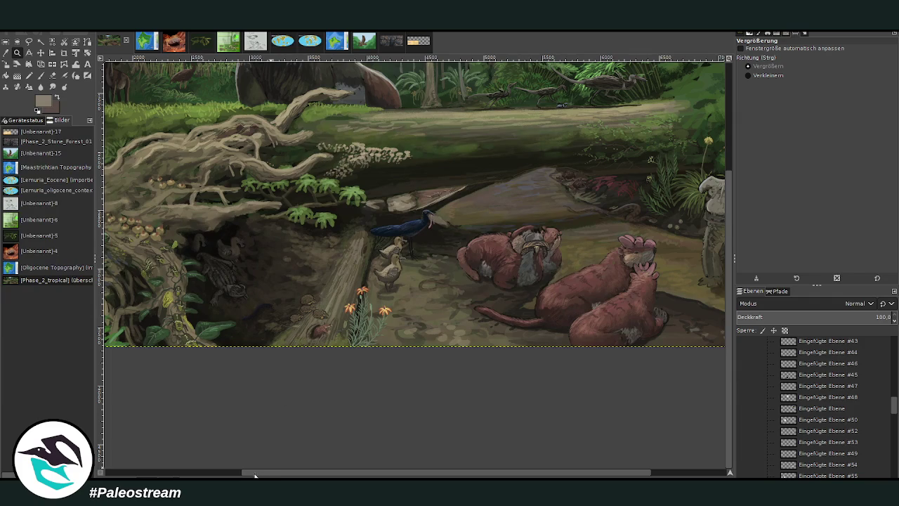
drag(256, 475, 330, 475)
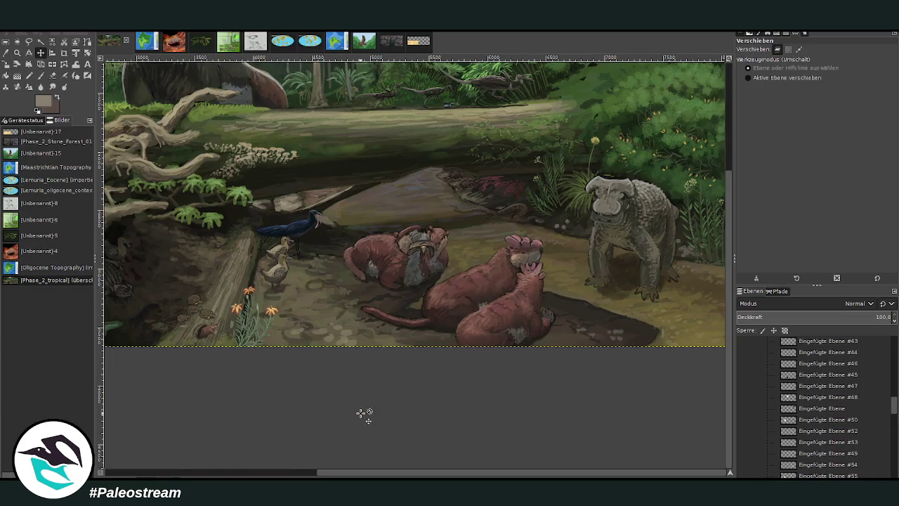
scroll(365, 415, up, 5)
mouse_move(320, 471)
mouse_down()
mouse_move(269, 471)
mouse_move(332, 472)
mouse_up()
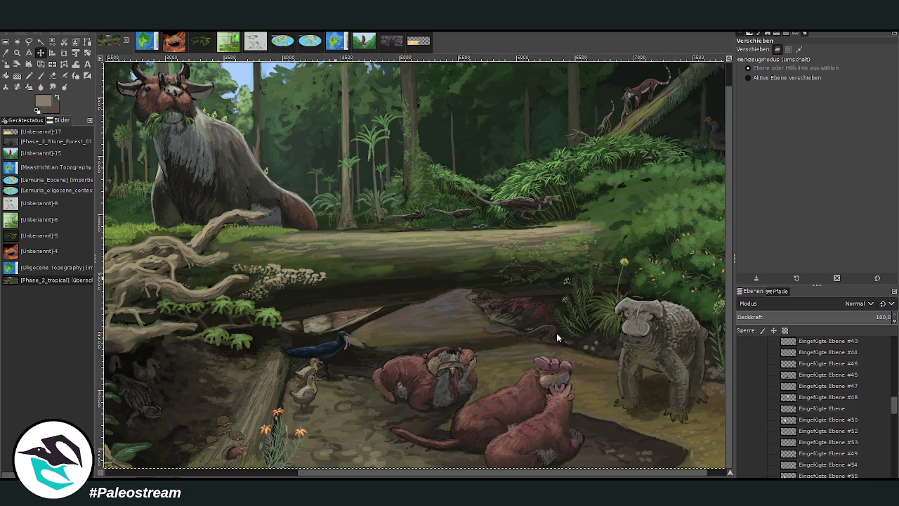
key(ctrl+v)
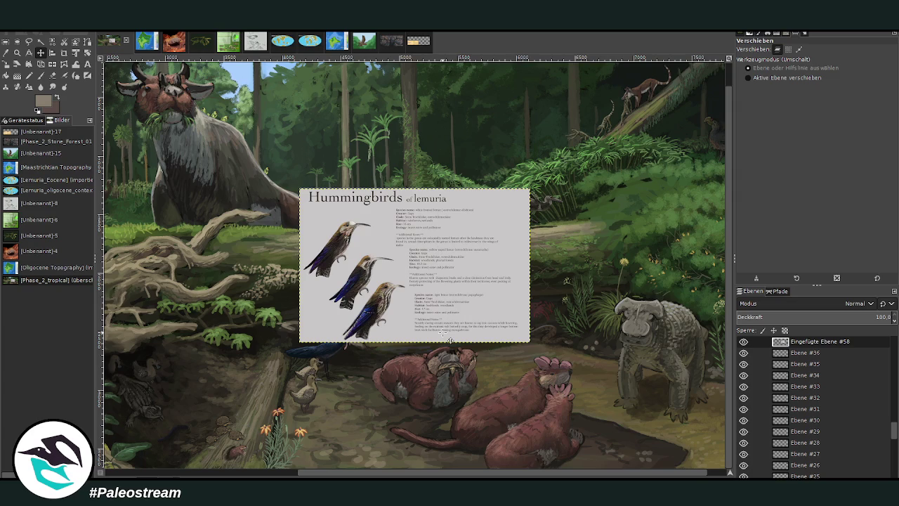
Zoom in closely on the pasted Hummingbirds of Lemuria reference sheet.
click(17, 53)
drag(299, 181, 407, 282)
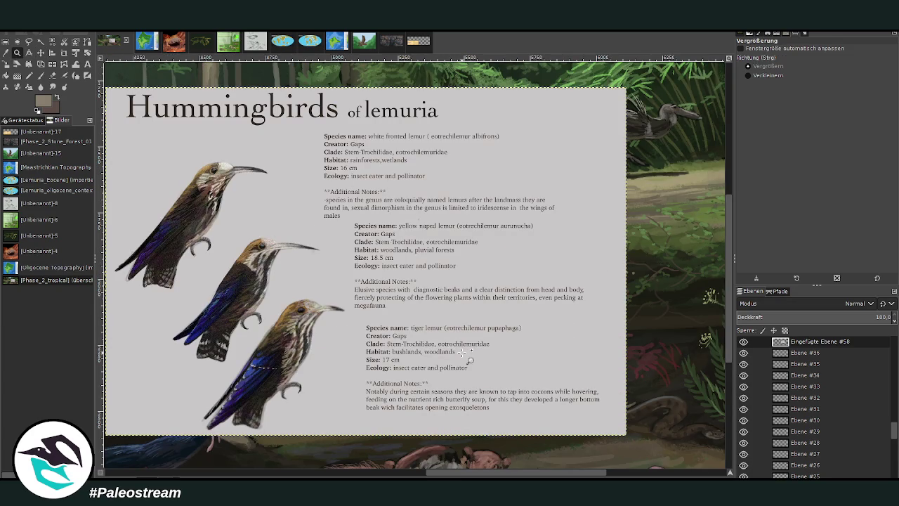
click(63, 54)
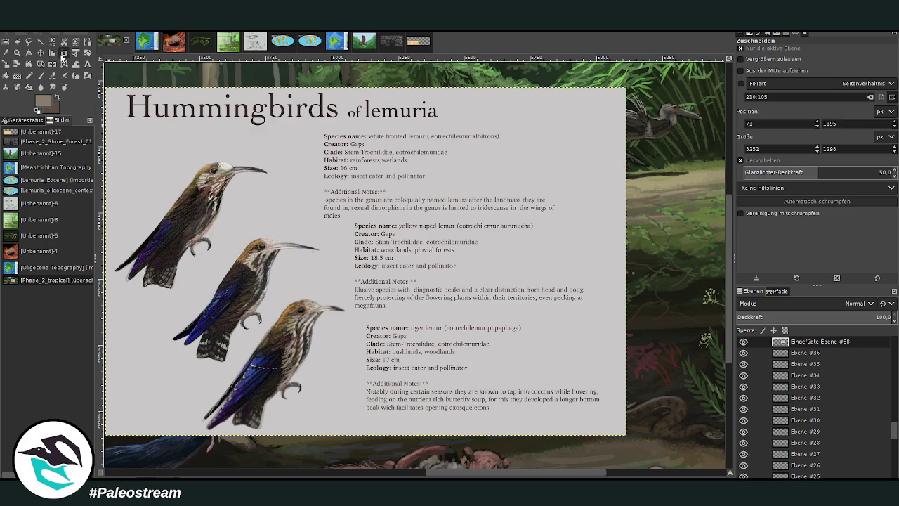
Crop the hummingbird sheet to its top 1580×660 px portion and zoom out to the whole panorama.
mouse_move(127, 115)
mouse_down()
mouse_move(538, 297)
mouse_move(529, 289)
mouse_up()
drag(149, 277, 133, 274)
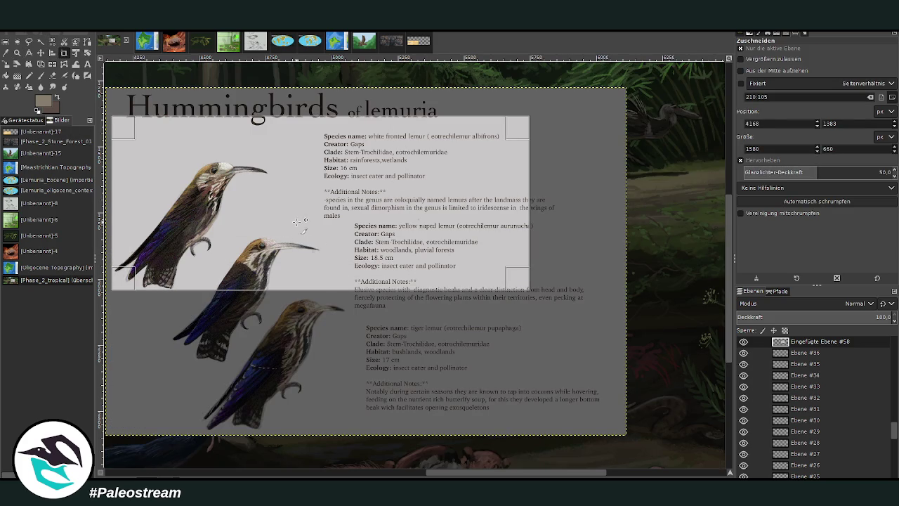
click(299, 216)
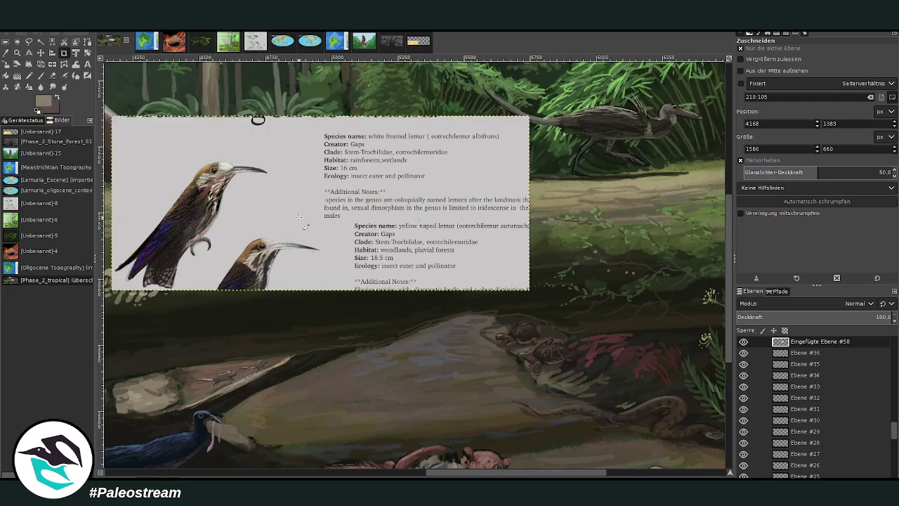
click(16, 54)
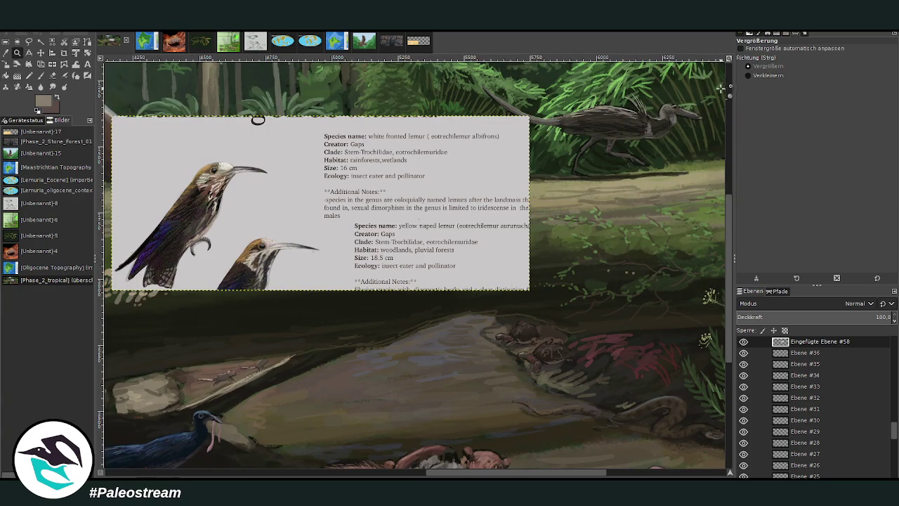
ctrl+click(287, 129)
scroll(499, 242, up, 1)
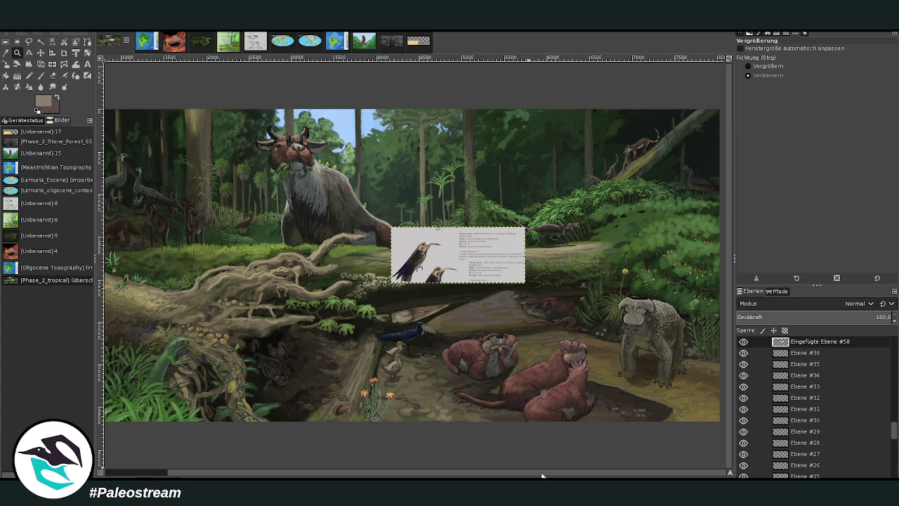
Move the hummingbird card to the panorama's lower right and zoom in on it.
click(41, 53)
drag(430, 271, 643, 326)
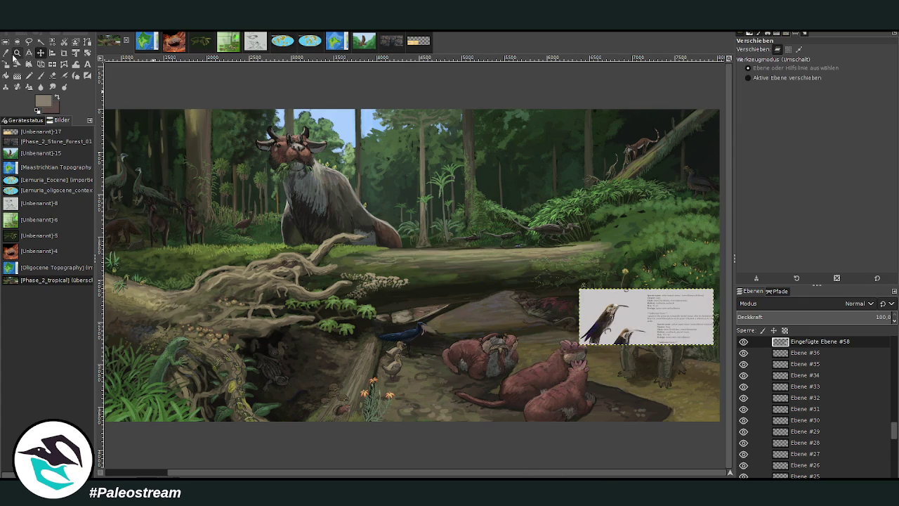
click(17, 53)
click(805, 66)
drag(553, 225, 693, 359)
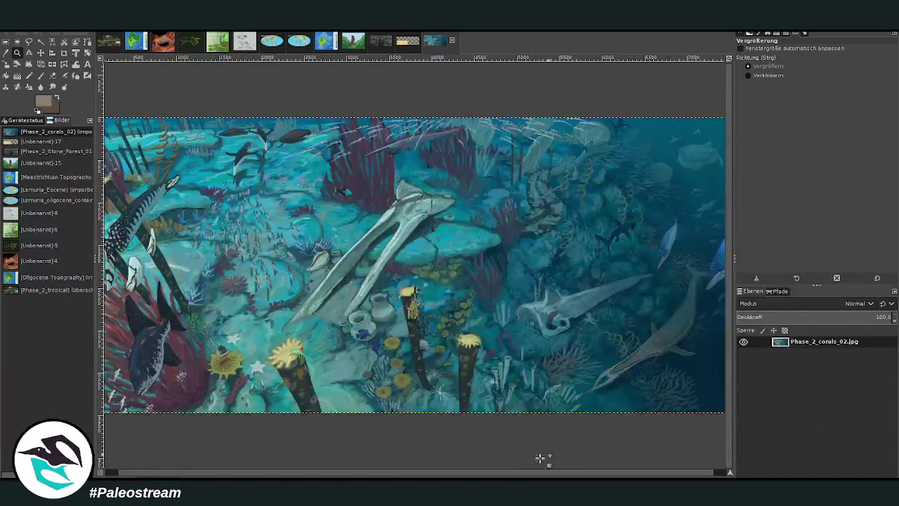
drag(512, 474, 384, 474)
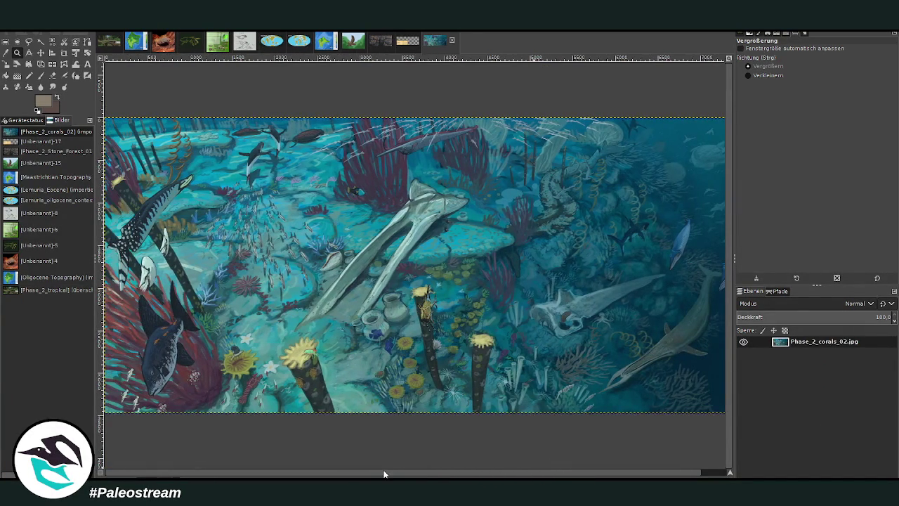
Inspect the coral reef painting's upper reef closely, then return to the forest panorama.
click(752, 79)
click(365, 278)
click(749, 66)
drag(185, 165, 623, 368)
mouse_move(310, 107)
mouse_down()
mouse_move(483, 163)
mouse_move(531, 203)
mouse_up()
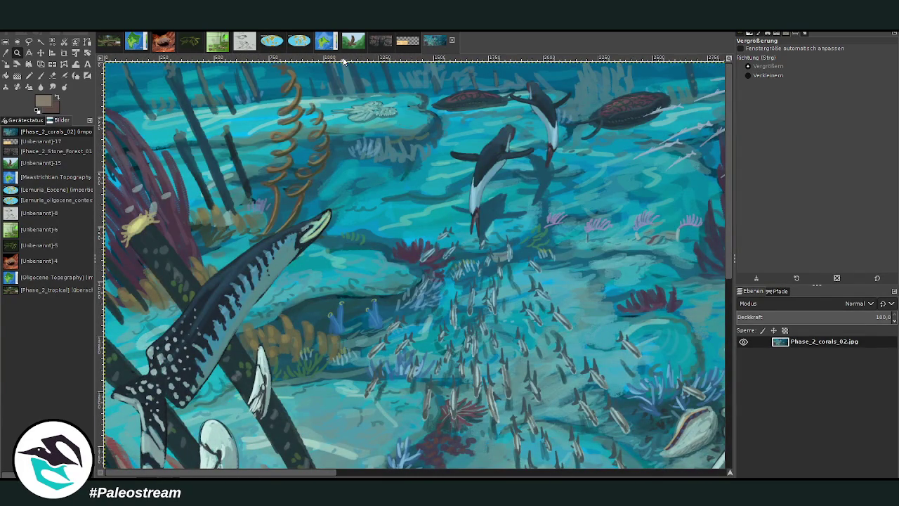
click(111, 43)
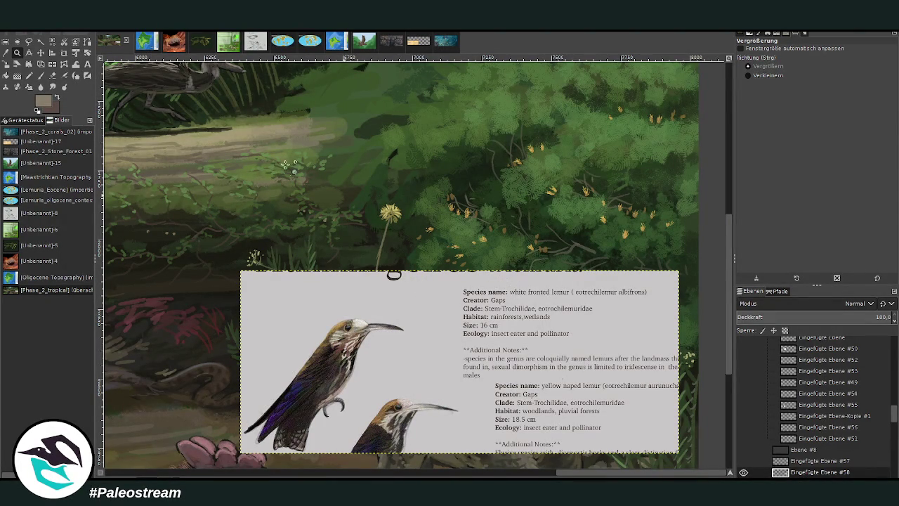
click(41, 54)
Lift the reference sheet off the animal and crop it to just the hummingbird drawings.
drag(393, 298, 400, 134)
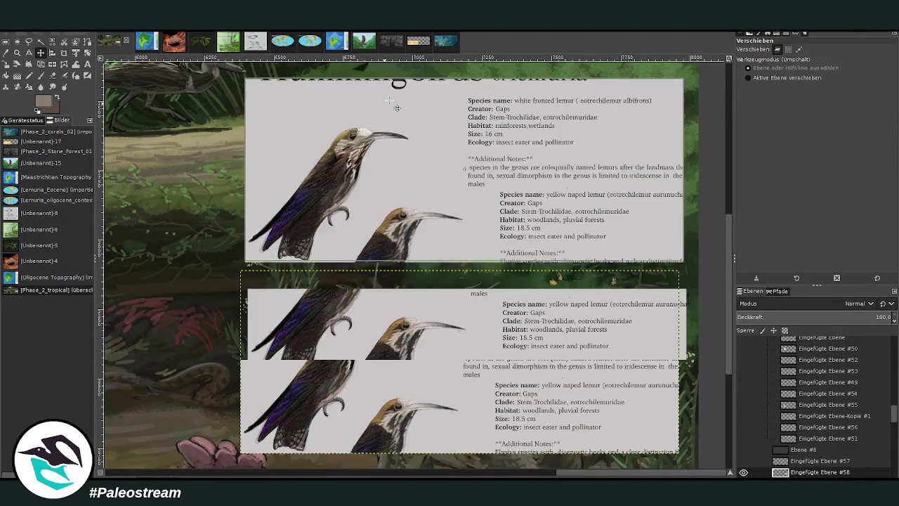
click(64, 52)
drag(247, 128, 456, 291)
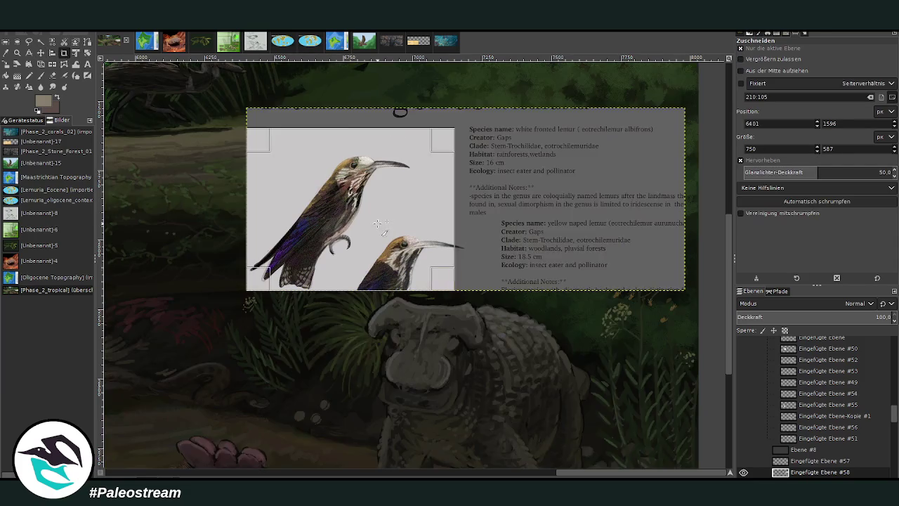
double_click(393, 219)
Place the bird drawings right of the dandelion and zoom in on that area.
click(40, 53)
mouse_move(364, 240)
mouse_down()
mouse_move(545, 203)
mouse_move(547, 248)
mouse_up()
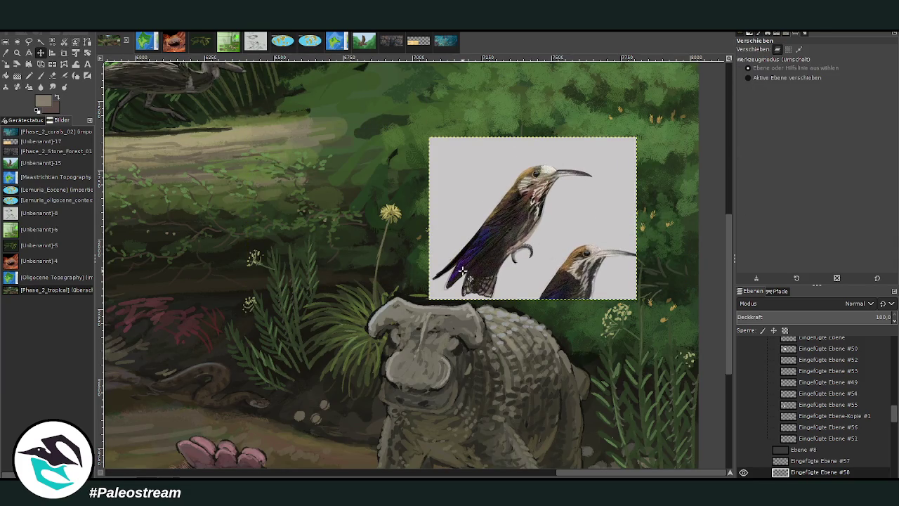
drag(565, 475, 295, 472)
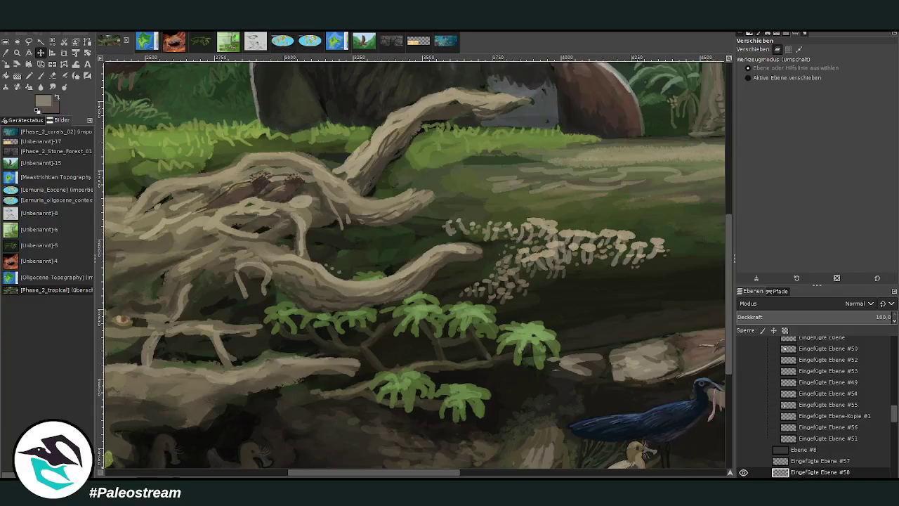
scroll(311, 424, down, 5)
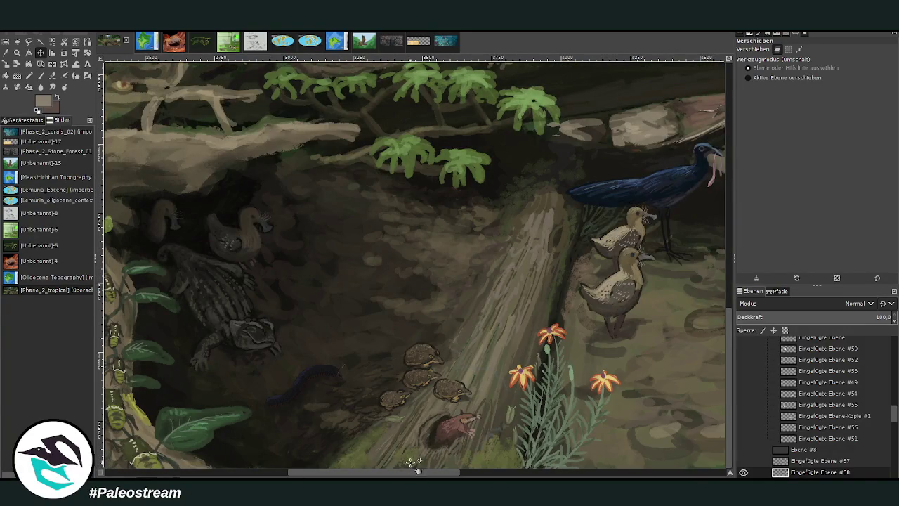
mouse_move(397, 469)
mouse_down()
mouse_move(263, 472)
mouse_move(688, 472)
mouse_up()
scroll(440, 396, down, 5)
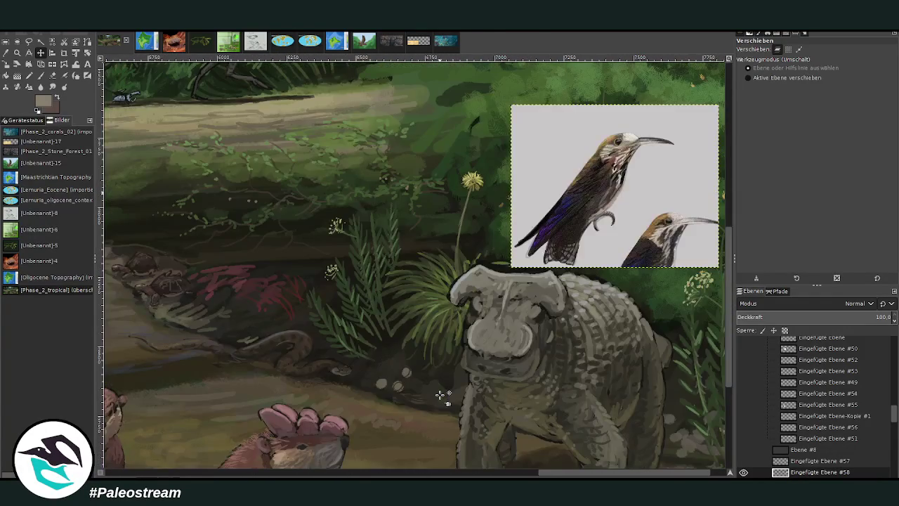
scroll(440, 395, up, 3)
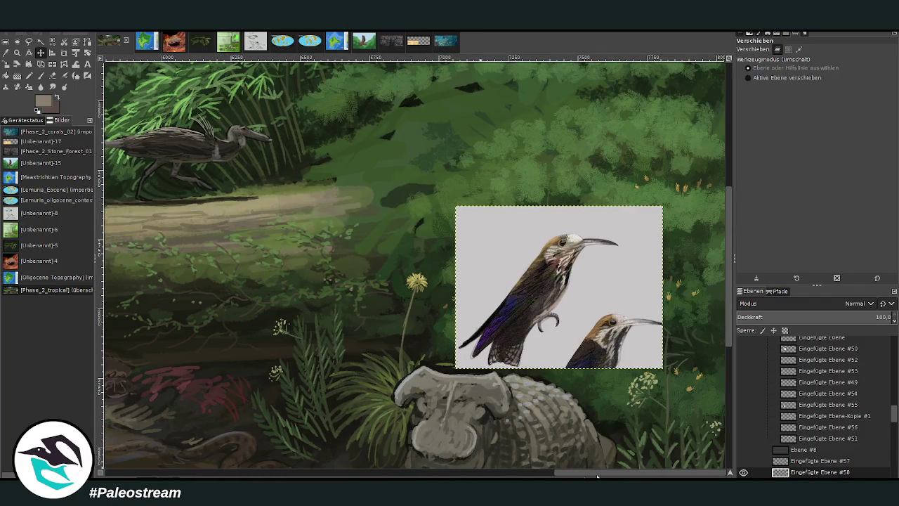
drag(543, 475, 559, 474)
key(z)
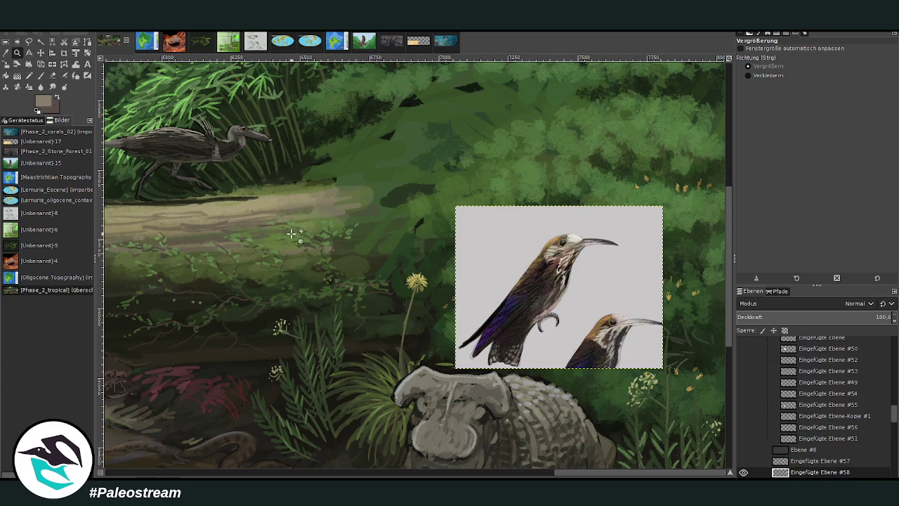
drag(294, 203, 640, 417)
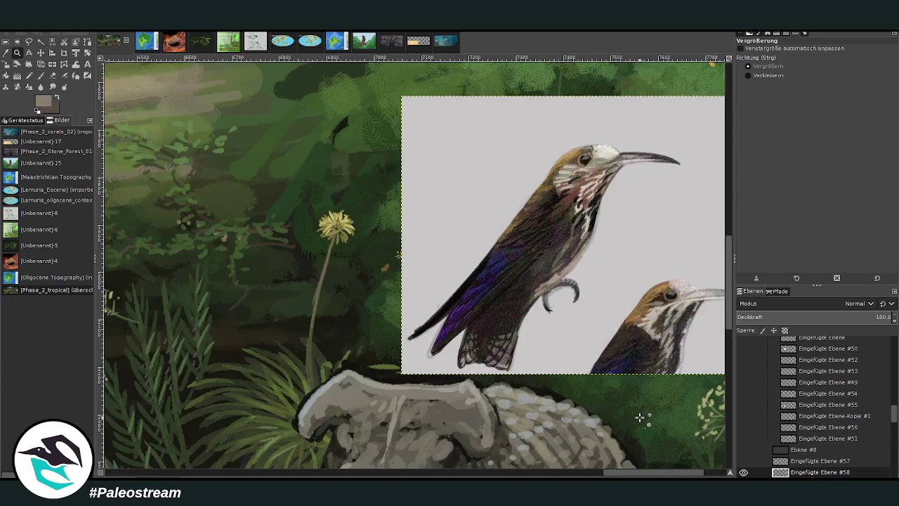
Fit the panorama to the window and zoom in to inspect the anteater at upper left.
key(p)
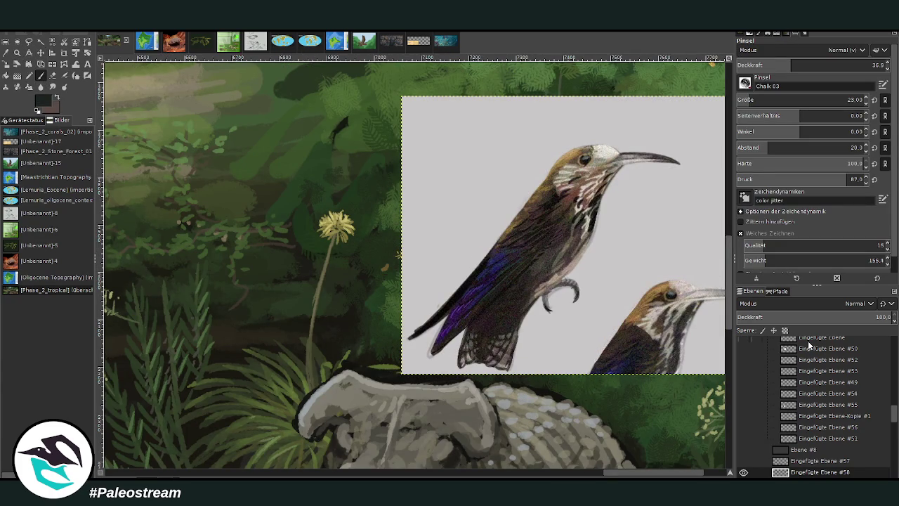
key(shift+ctrl+j)
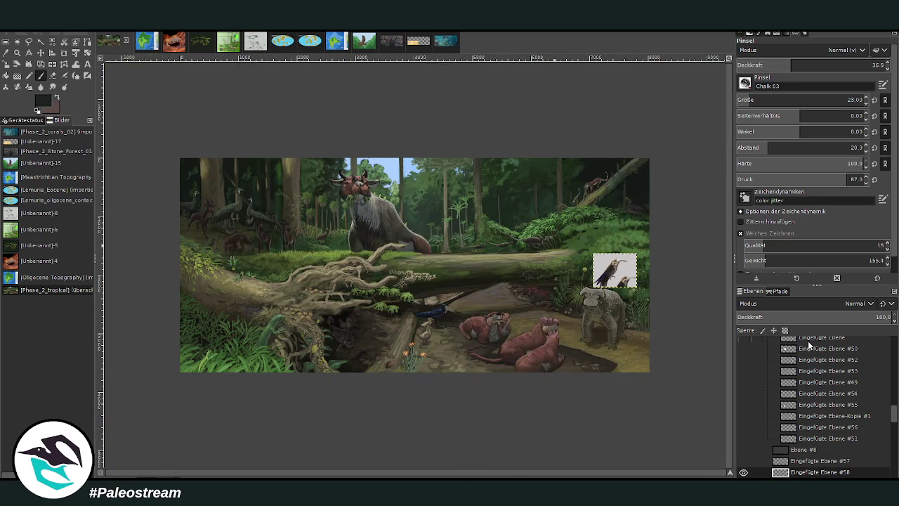
key(z)
click(208, 203)
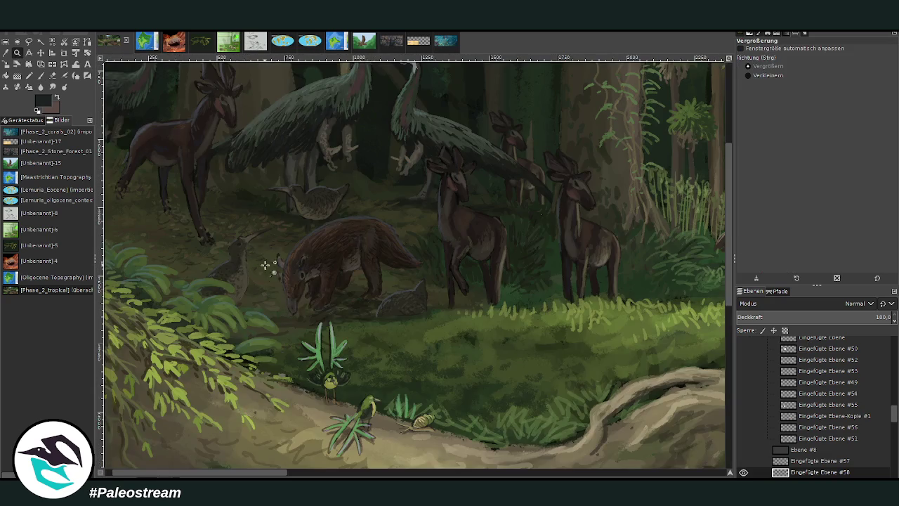
drag(132, 107, 486, 359)
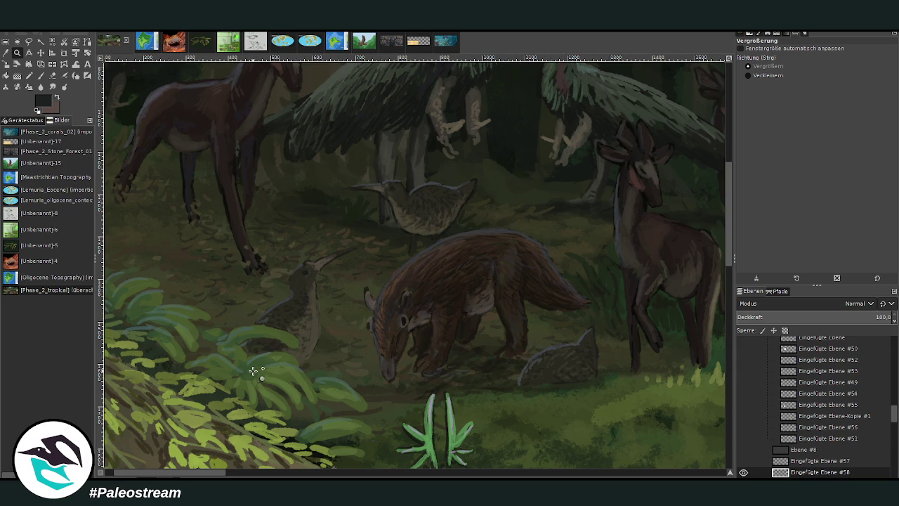
key(shift+ctrl+j)
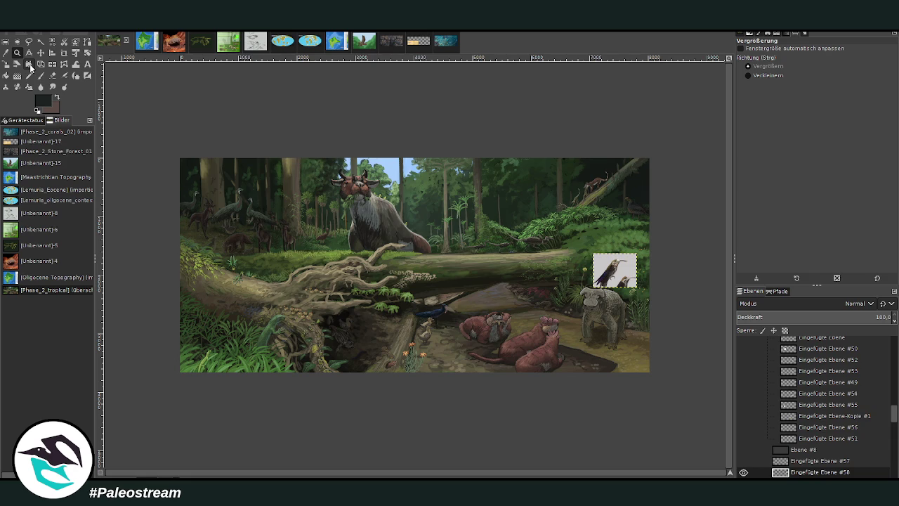
Zoom in on the dandelion and set the Chalk 03 brush to opacity 83.9, size 16.
drag(539, 225, 621, 309)
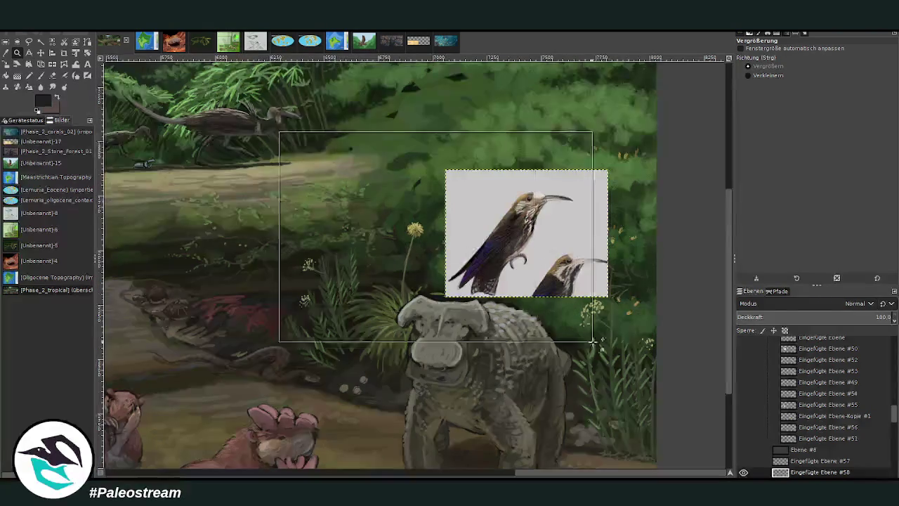
drag(277, 128, 593, 350)
drag(204, 119, 607, 415)
key(p)
drag(750, 99, 737, 99)
drag(793, 65, 861, 65)
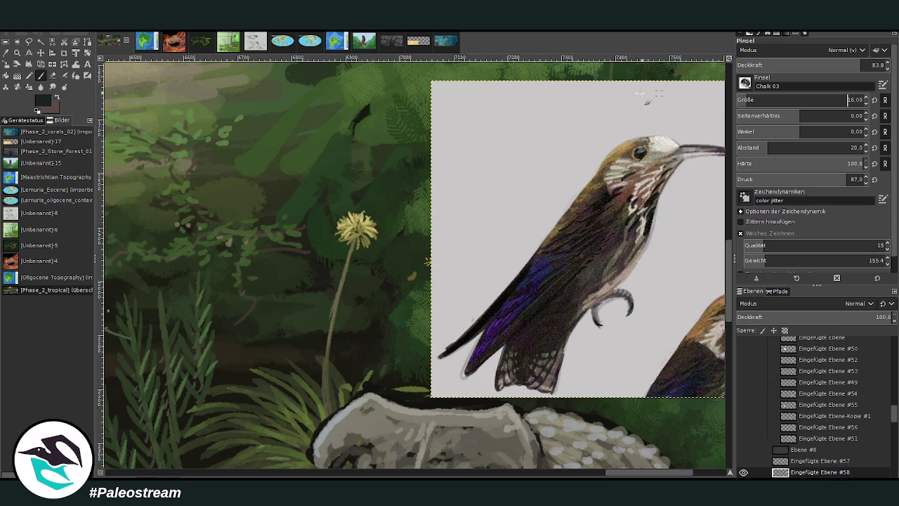
scroll(893, 415, down, 1)
scroll(893, 415, down, 1)
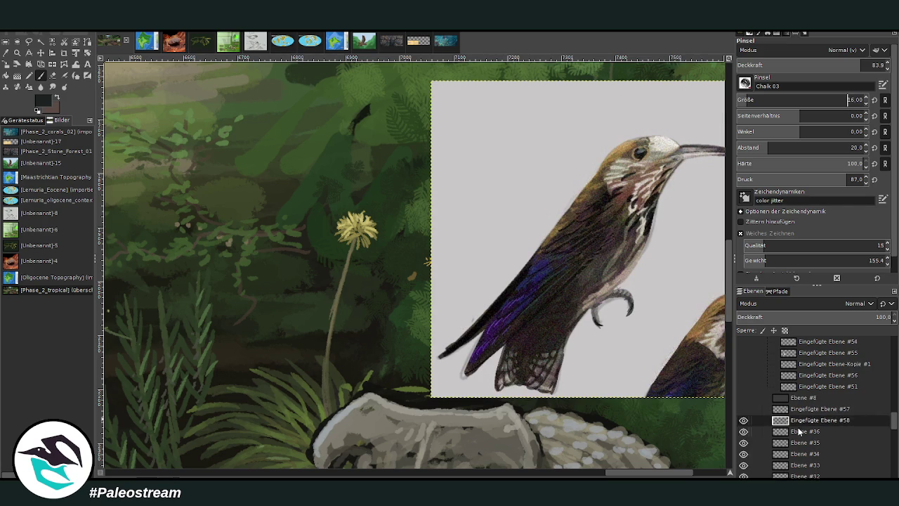
Add a new layer above Ebene #36 for painting the hummingbird.
click(801, 431)
key(ctrl+shift+n)
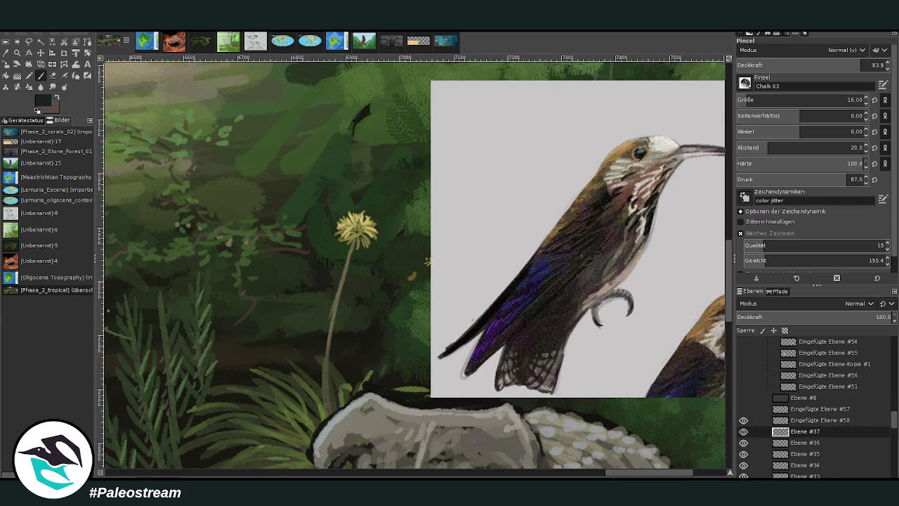
key(minus)
key(plus)
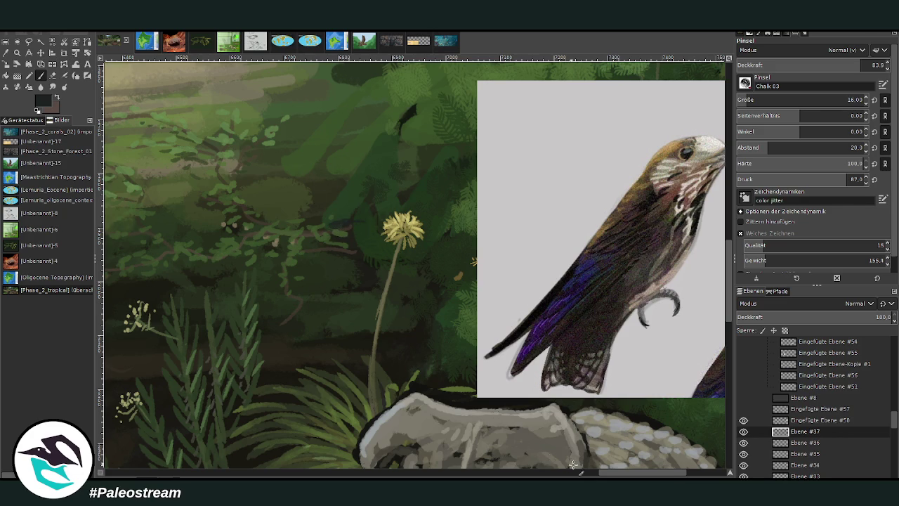
scroll(560, 460, right, 1)
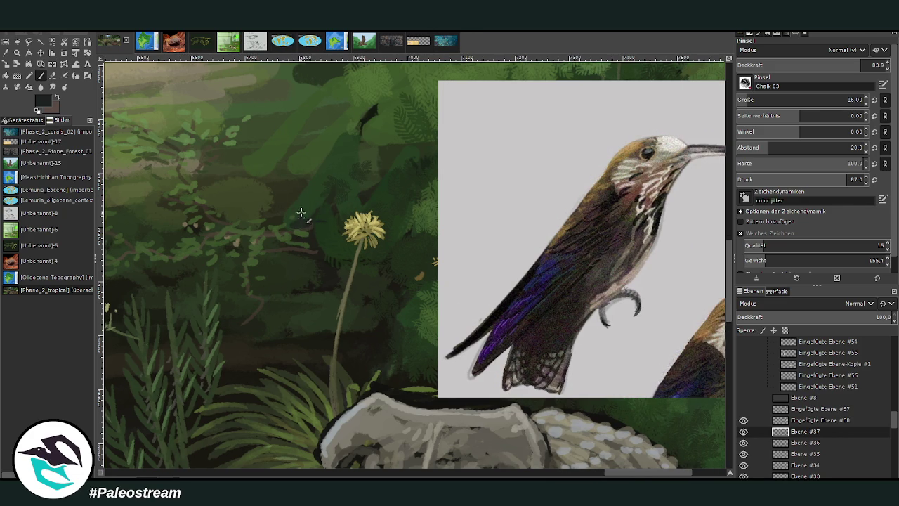
Paint dark strokes filling out the small hummingbird beside the dandelion at 89.3 opacity.
drag(288, 194, 300, 214)
click(869, 65)
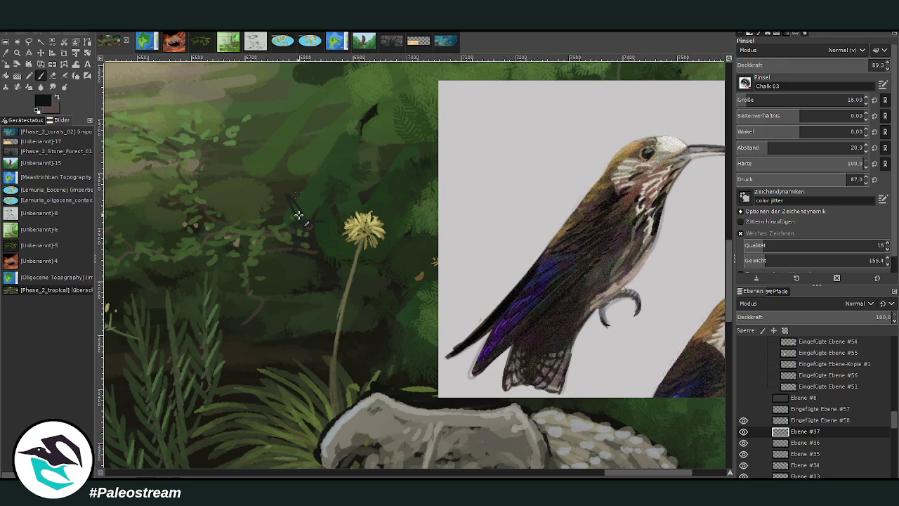
drag(303, 230, 293, 250)
mouse_move(283, 193)
mouse_down()
mouse_move(295, 221)
mouse_move(281, 221)
mouse_move(300, 226)
mouse_up()
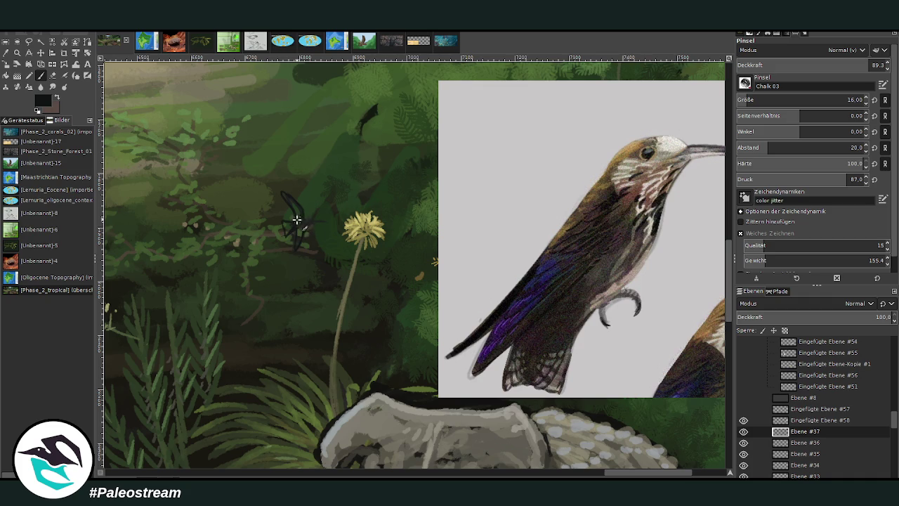
drag(313, 222, 326, 219)
drag(295, 218, 290, 199)
key(x)
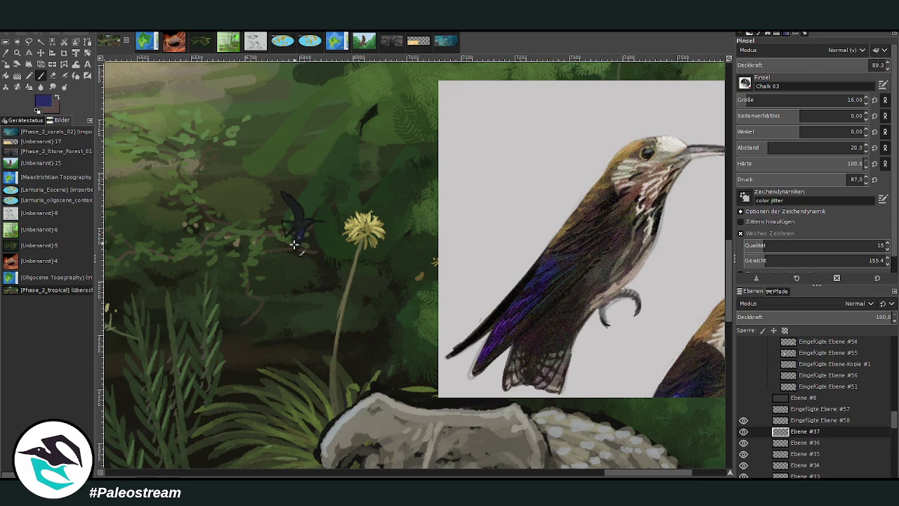
Paint the small bird's wings dark blue and add a light brown stroke beside it.
mouse_move(292, 203)
mouse_down()
mouse_move(300, 224)
mouse_move(281, 193)
mouse_up()
ctrl+click(713, 257)
ctrl+click(704, 247)
drag(316, 231, 312, 222)
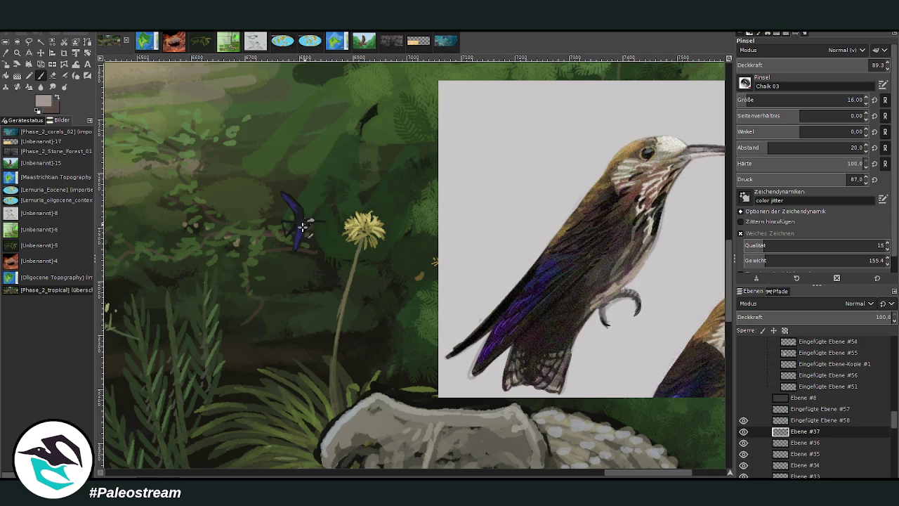
Paint the bird's head in dark browns sampled from the reference hummingbird.
ctrl+click(709, 248)
ctrl+click(717, 260)
drag(302, 223, 312, 223)
ctrl+click(612, 231)
drag(289, 222, 286, 230)
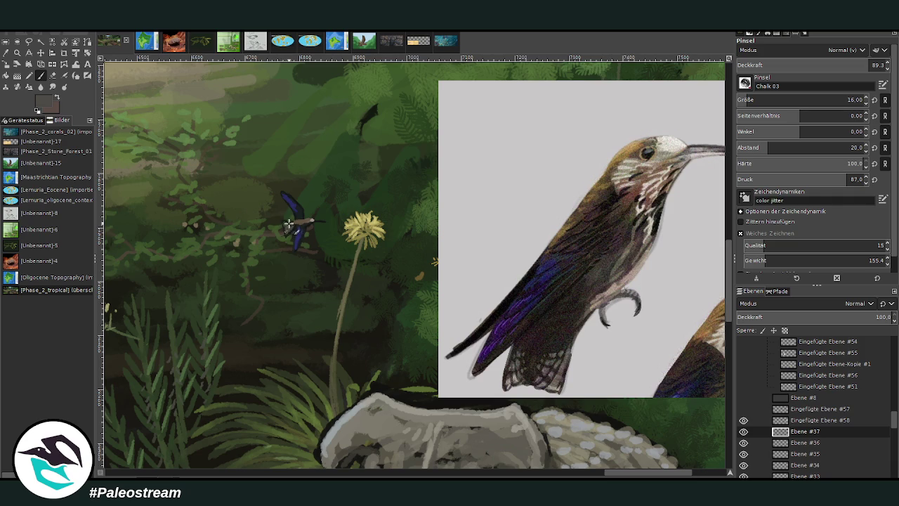
Add dark and light grey strokes to the body and a brown patch on the head and back.
ctrl+click(703, 282)
drag(284, 223, 291, 230)
ctrl+click(702, 284)
drag(287, 226, 288, 222)
ctrl+click(719, 267)
ctrl+click(724, 269)
ctrl+click(726, 282)
click(307, 224)
Zoom in and, with a size-7 light-grey brush, lengthen the beak and highlight the blue wing.
key(z)
click(680, 422)
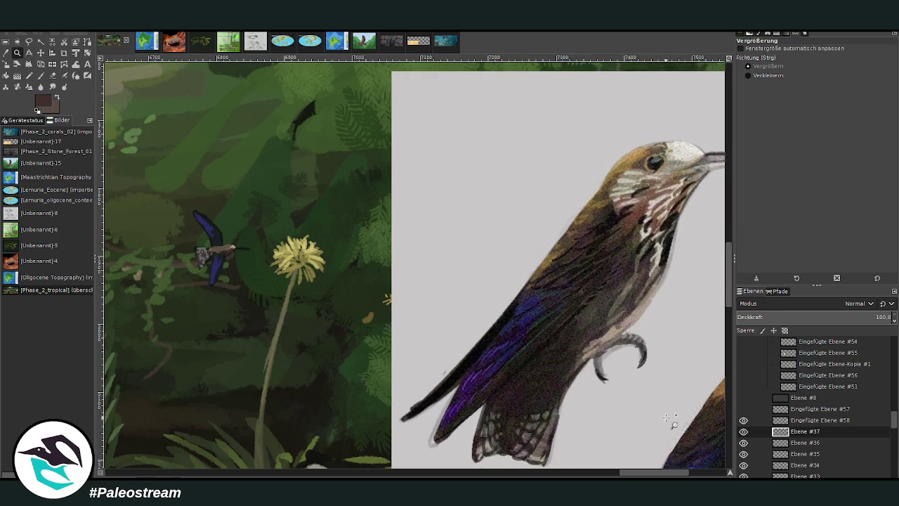
key(p)
ctrl+click(707, 274)
drag(766, 100, 745, 100)
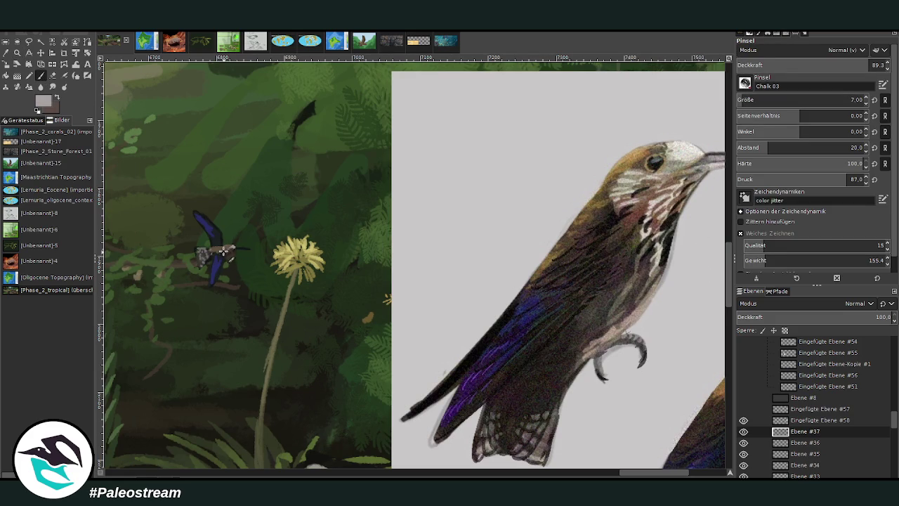
drag(231, 247, 250, 248)
drag(215, 237, 213, 236)
scroll(184, 255, down, 2)
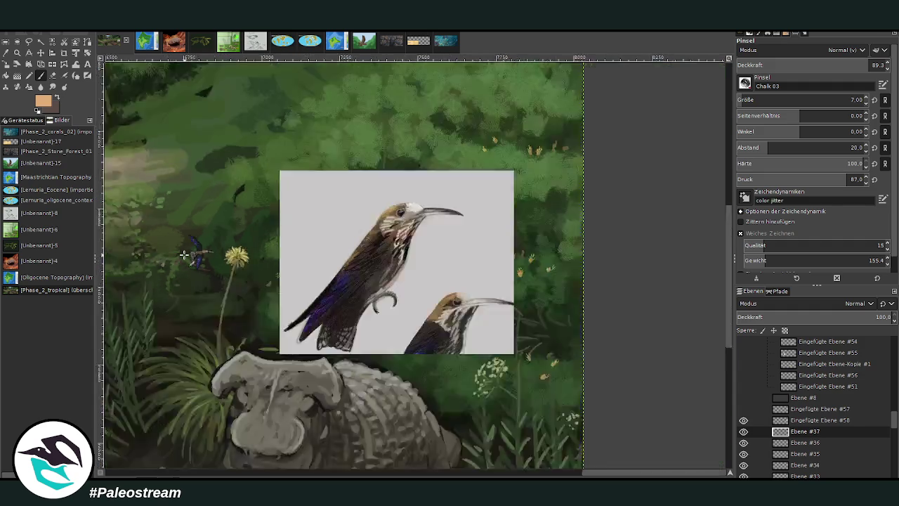
scroll(183, 255, down, 2)
scroll(184, 254, down, 1)
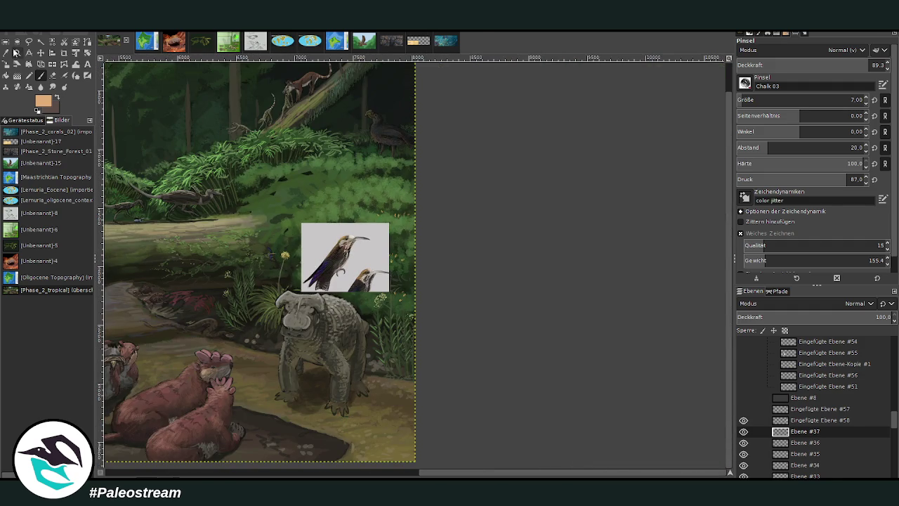
key(z)
drag(163, 107, 323, 237)
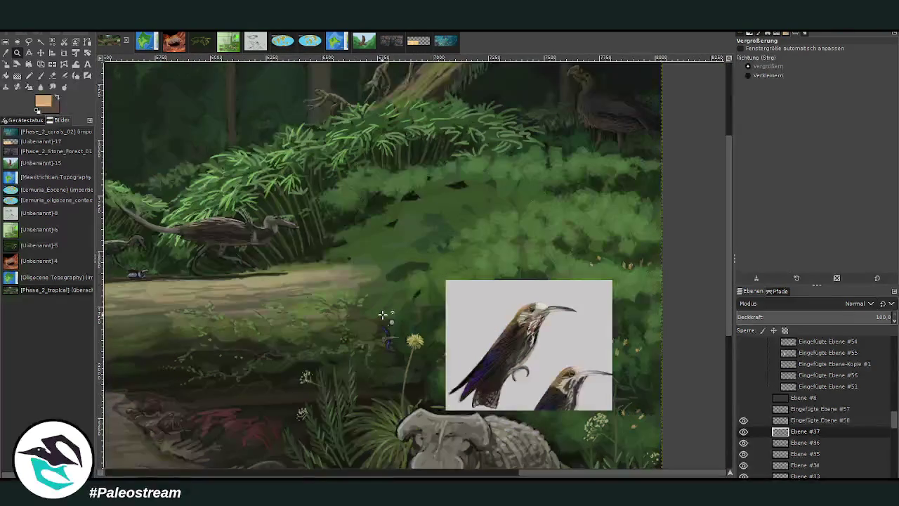
key(o)
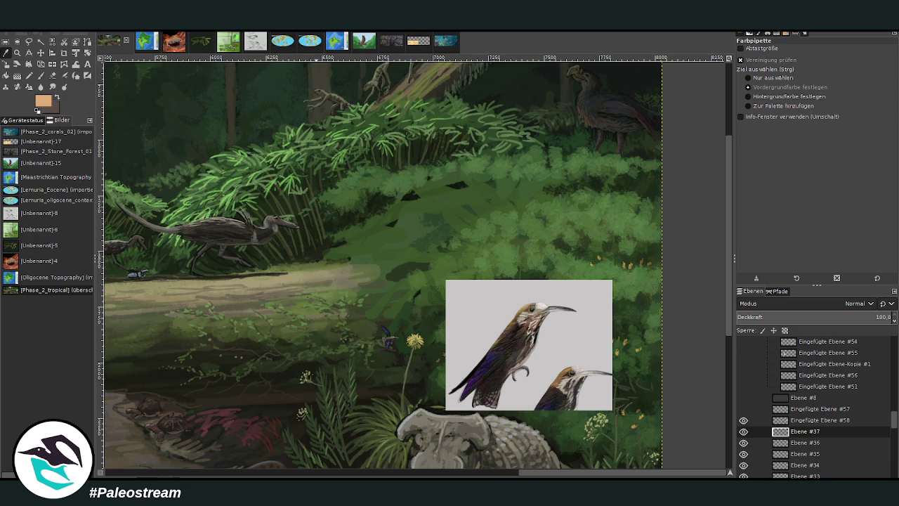
key(m)
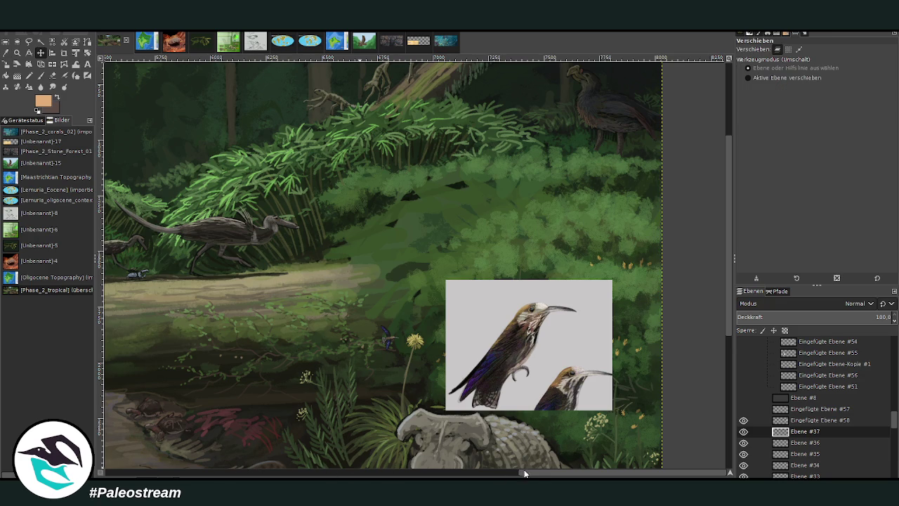
Hide the hummingbird reference card and move its layer into the group above.
scroll(517, 472, left, 3)
click(743, 420)
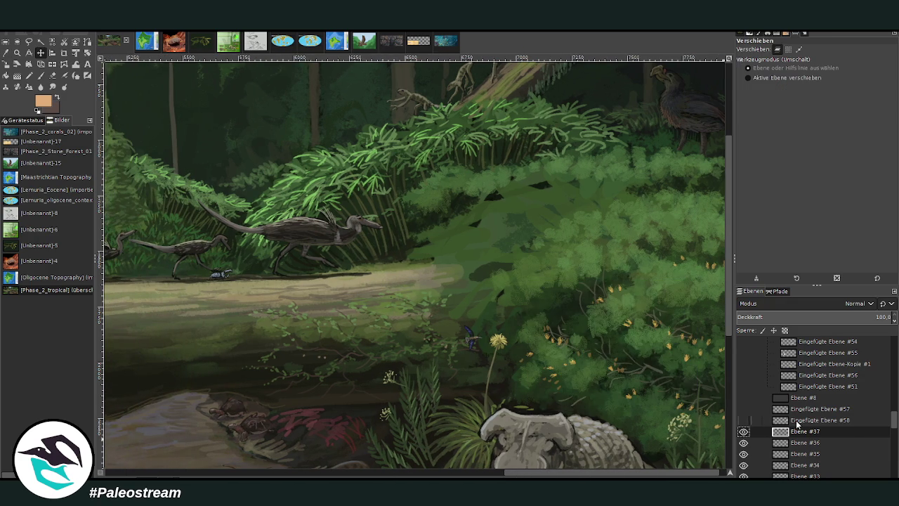
drag(797, 420, 818, 392)
click(743, 409)
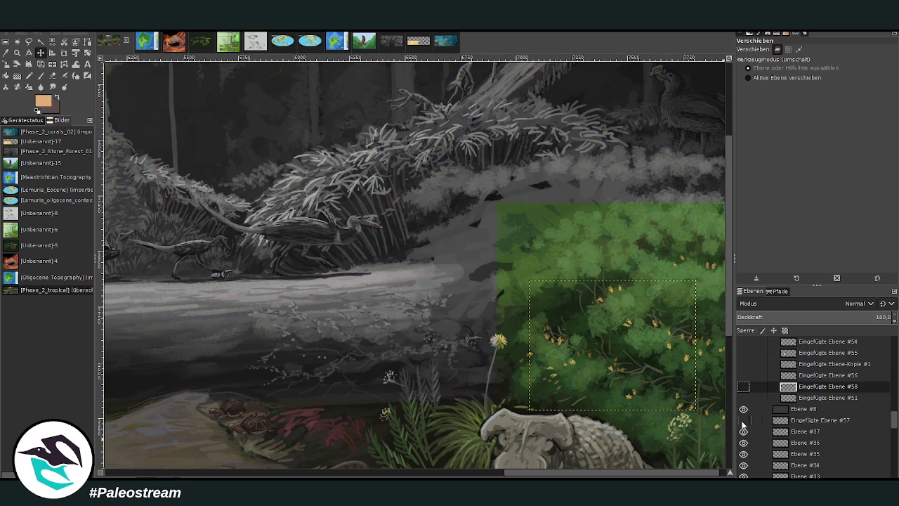
click(743, 409)
Hide the invertebrate infographic card (layer #57) and move it into the group above.
click(804, 421)
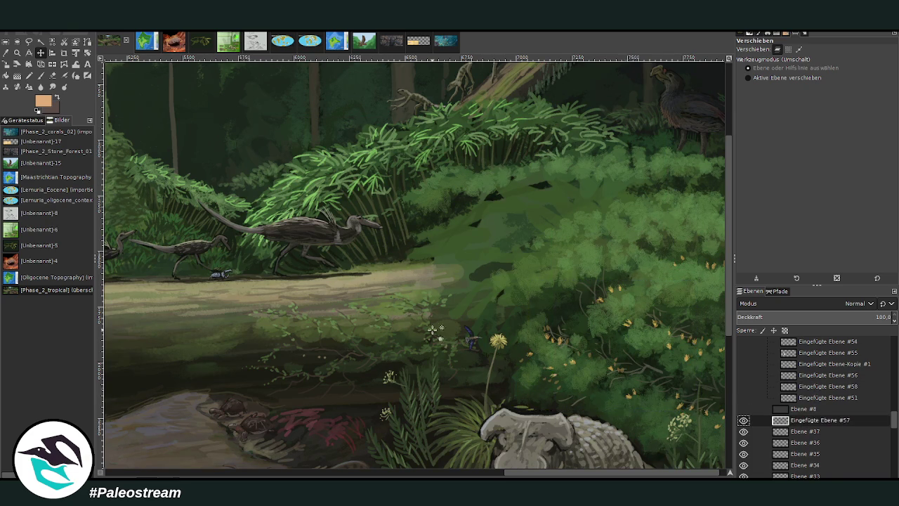
scroll(436, 330, down, 8)
scroll(422, 357, up, 3)
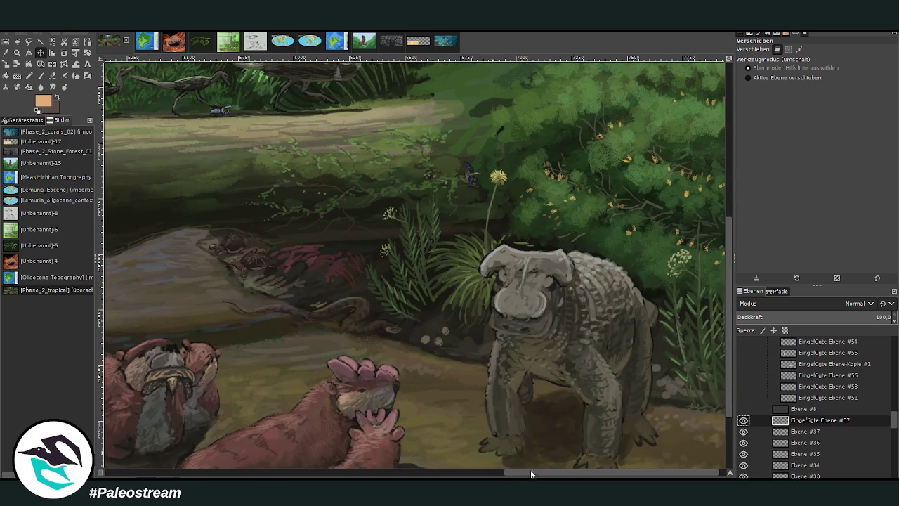
drag(531, 474, 294, 474)
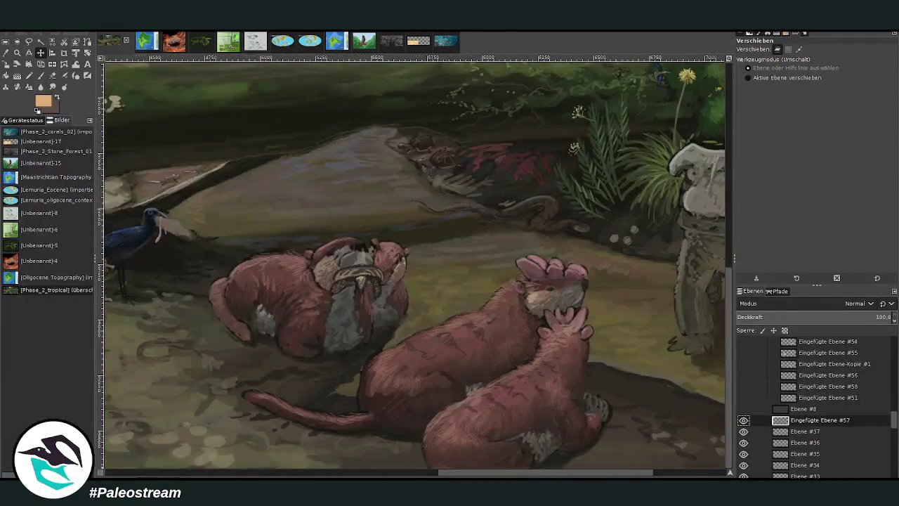
drag(294, 474, 482, 474)
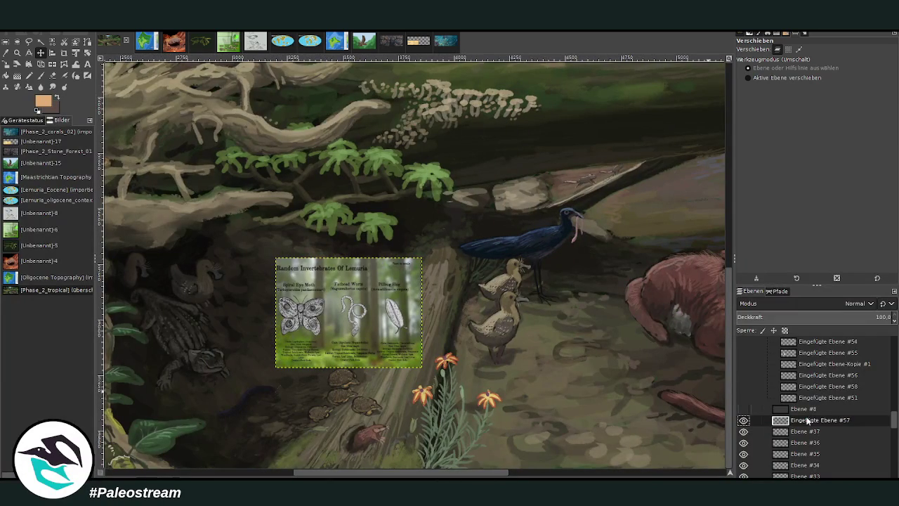
click(743, 420)
drag(801, 420, 808, 390)
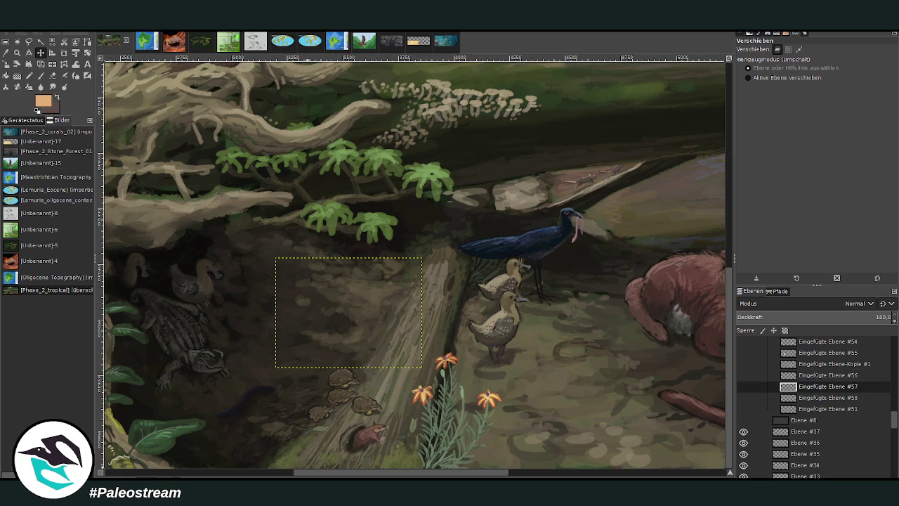
drag(305, 472, 457, 472)
scroll(391, 430, up, 5)
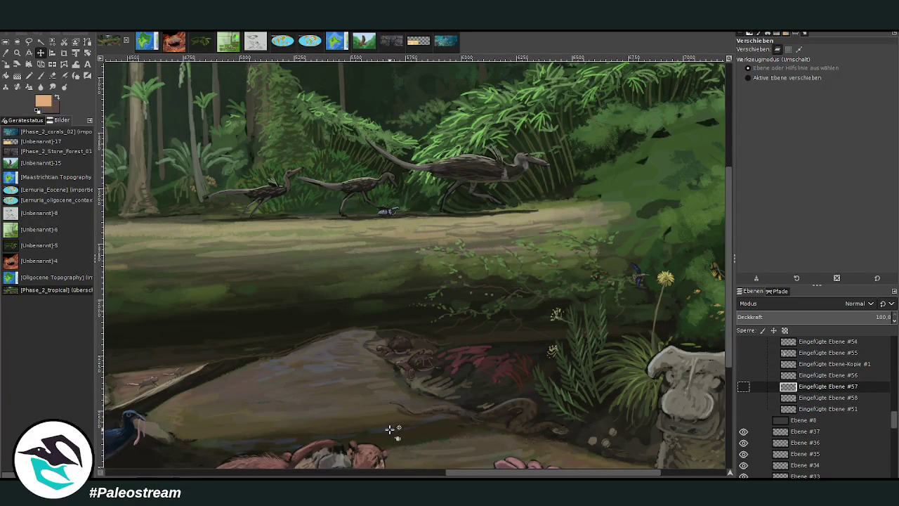
scroll(393, 414, up, 5)
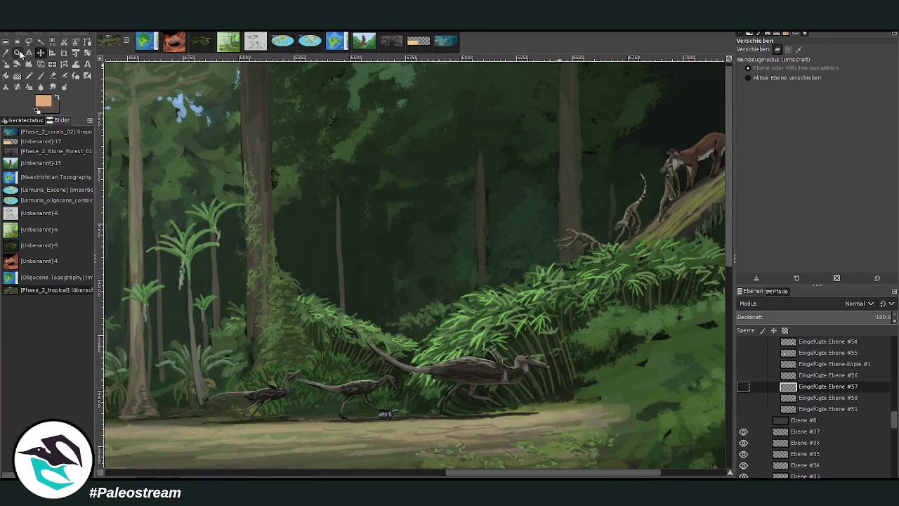
click(19, 53)
ctrl+click(397, 191)
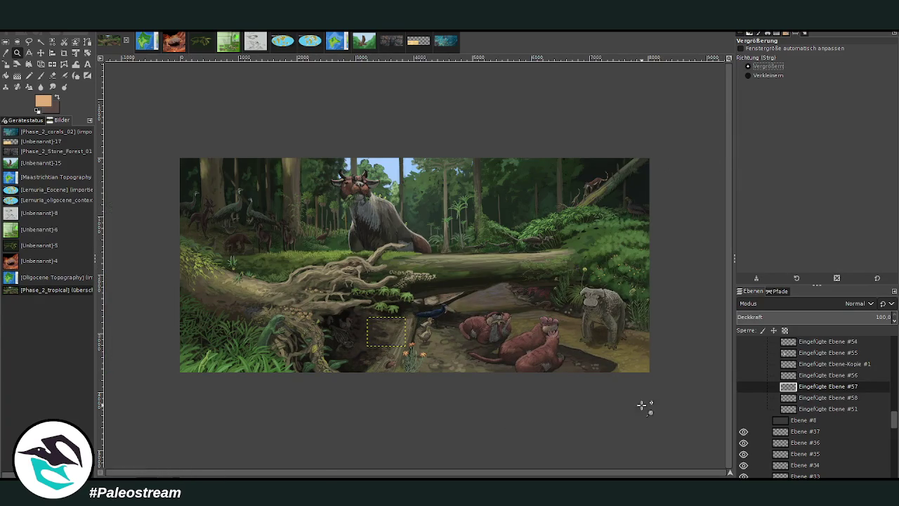
mouse_move(173, 155)
mouse_down()
mouse_move(210, 194)
mouse_move(663, 387)
mouse_up()
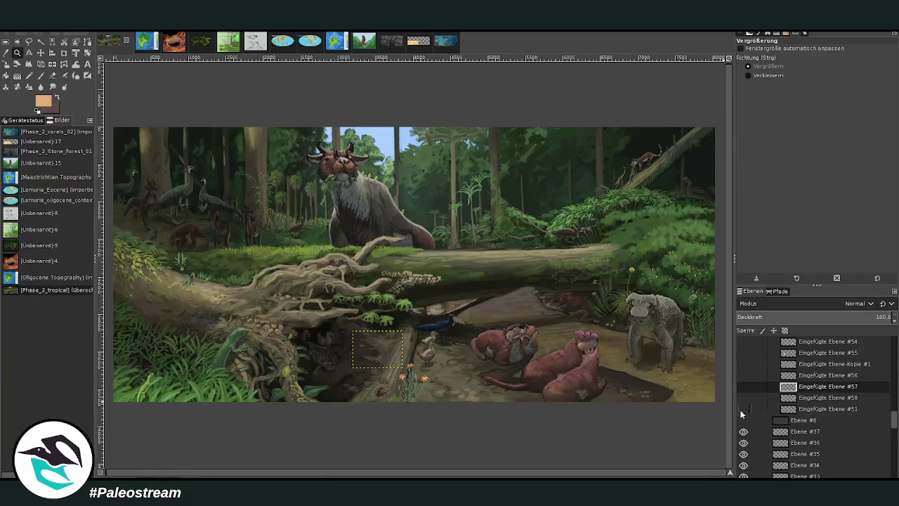
click(802, 431)
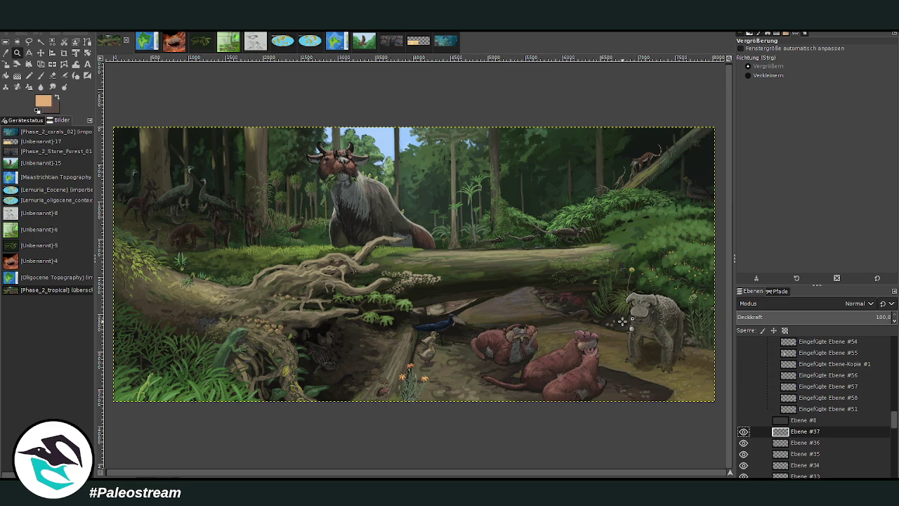
drag(366, 107, 685, 323)
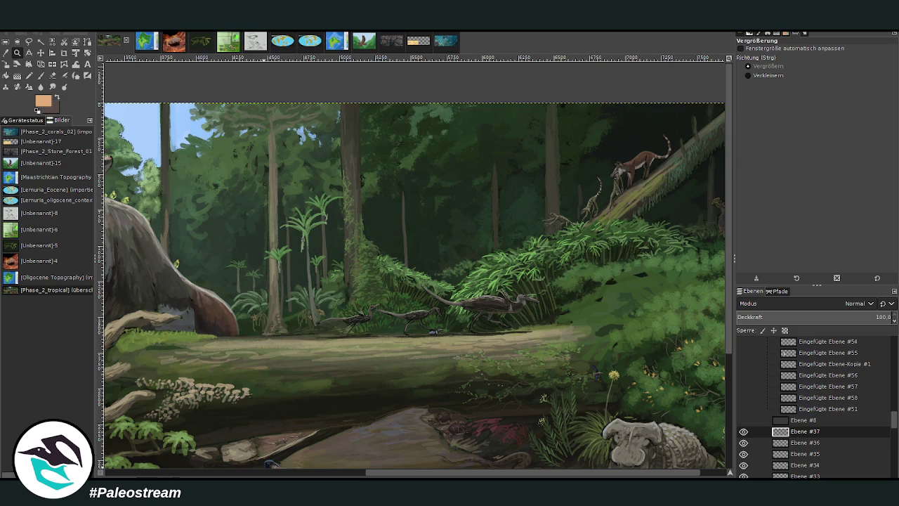
scroll(311, 422, down, 5)
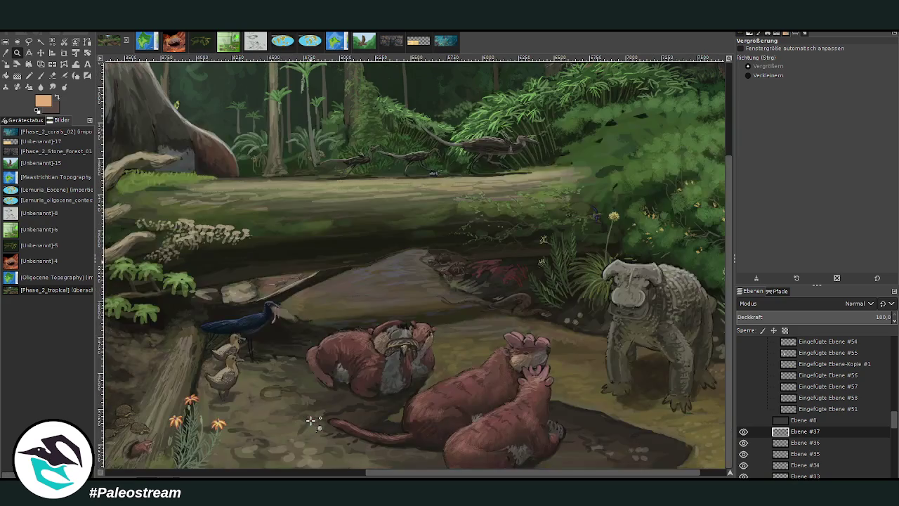
scroll(311, 421, up, 3)
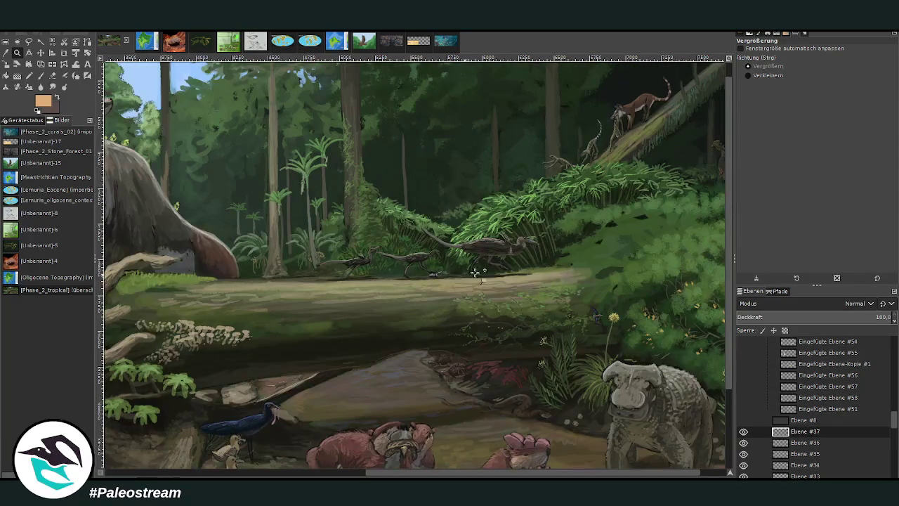